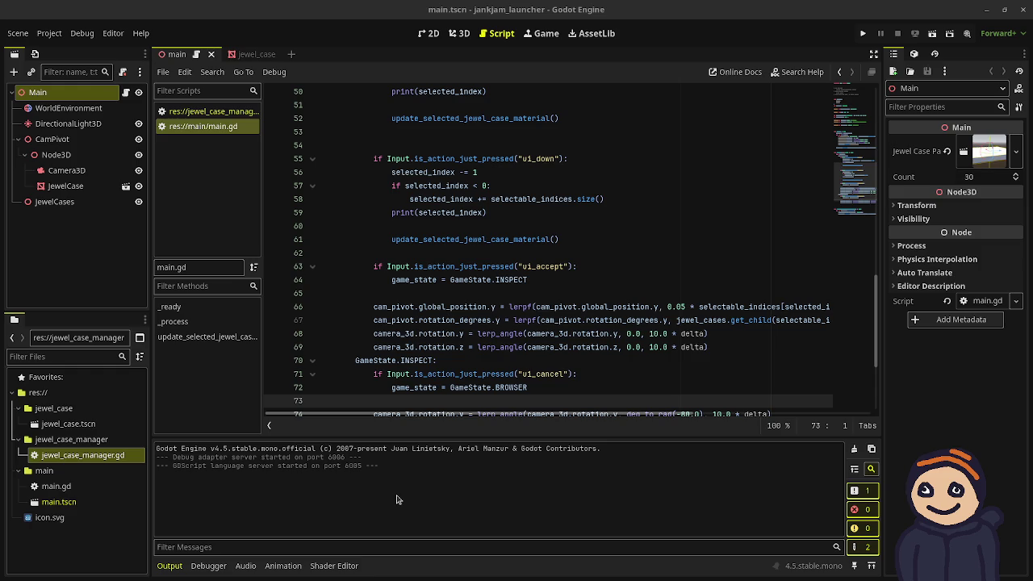
Step: Run the jankjam_launcher project from the Godot editor toolbar
click(862, 36)
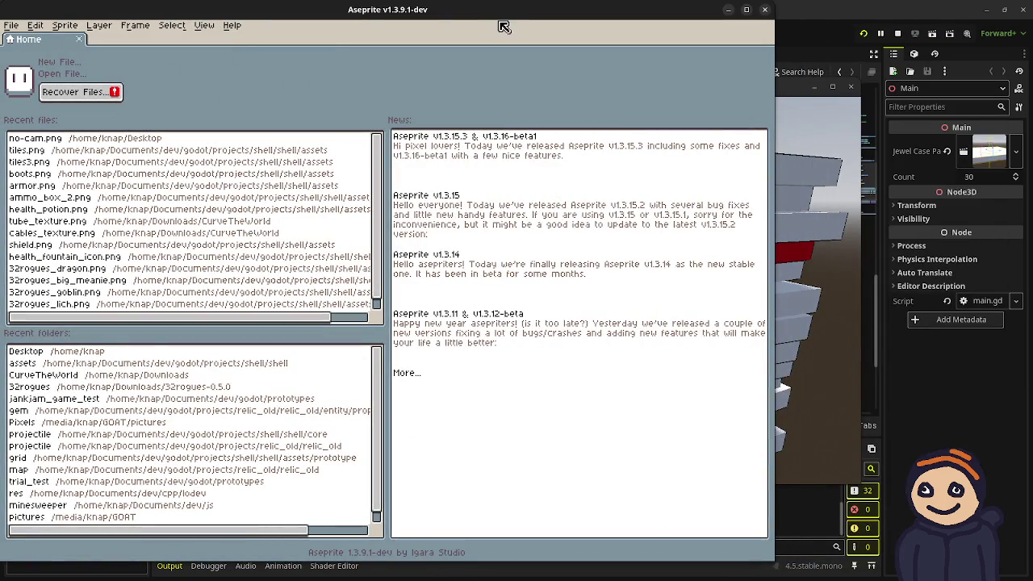
Step: Maximize Aseprite and create a new 1600 × 1600 sprite
double_click(497, 11)
click(11, 25)
click(22, 40)
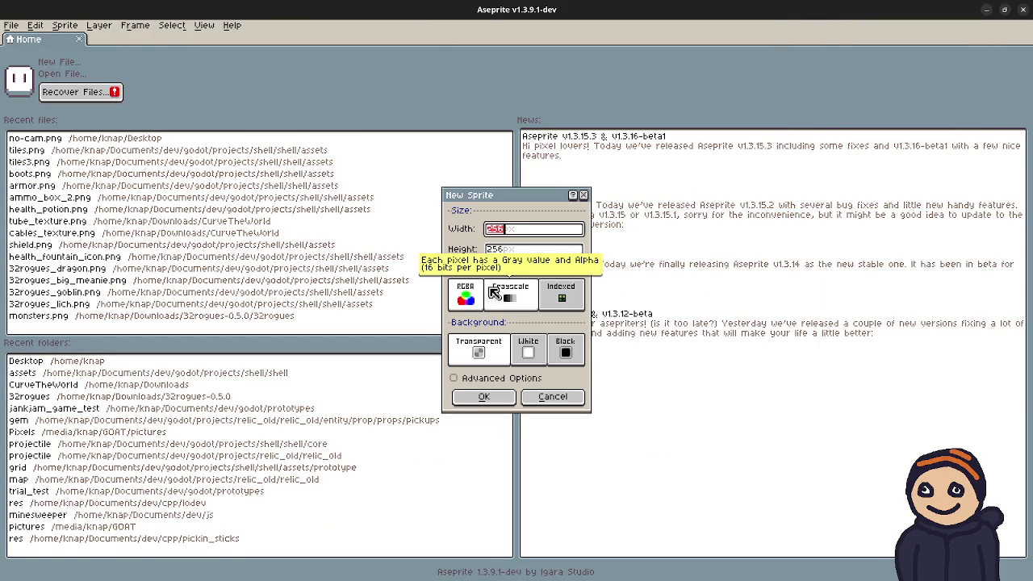
text(1600)
key(Tab)
text(1600)
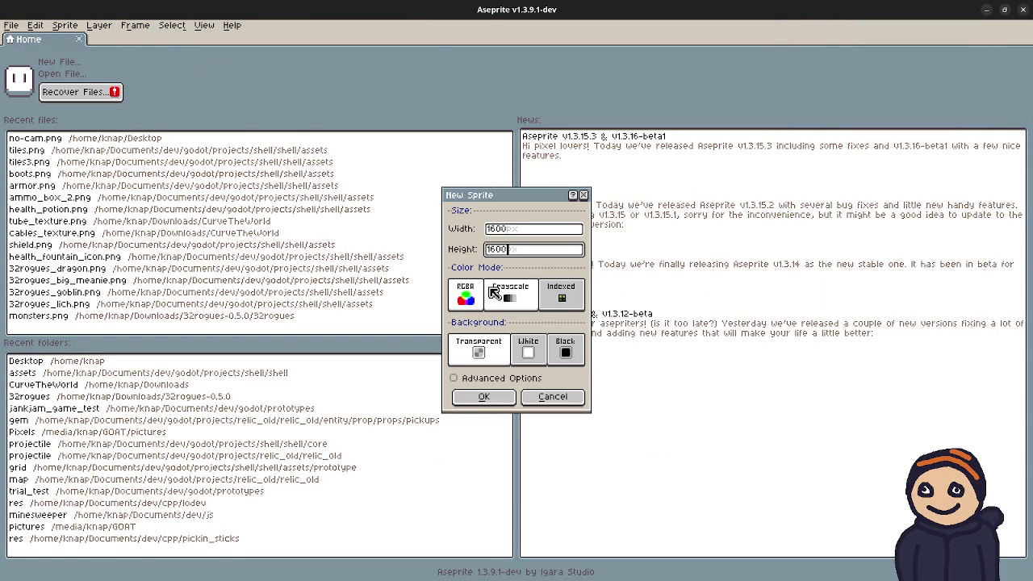
key(Return)
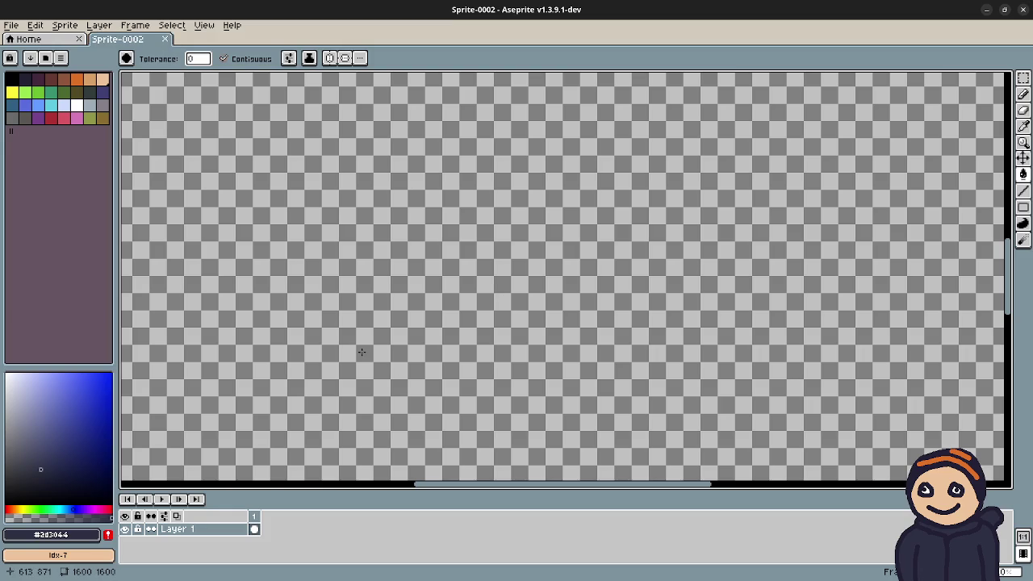
Step: Fill the canvas with dark navy, then set white as the colour with the Pencil tool
click(32, 83)
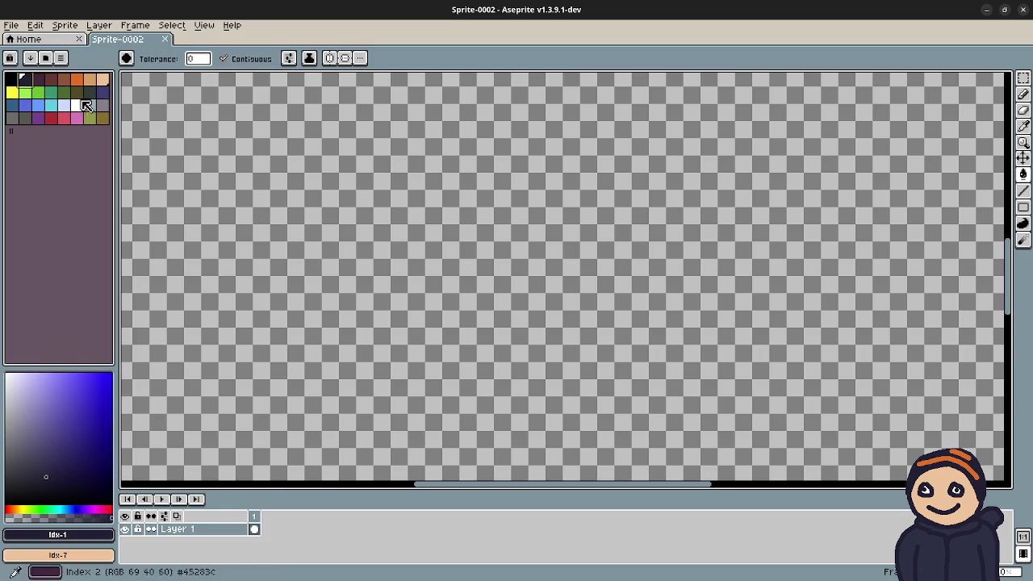
click(139, 146)
click(77, 105)
key(b)
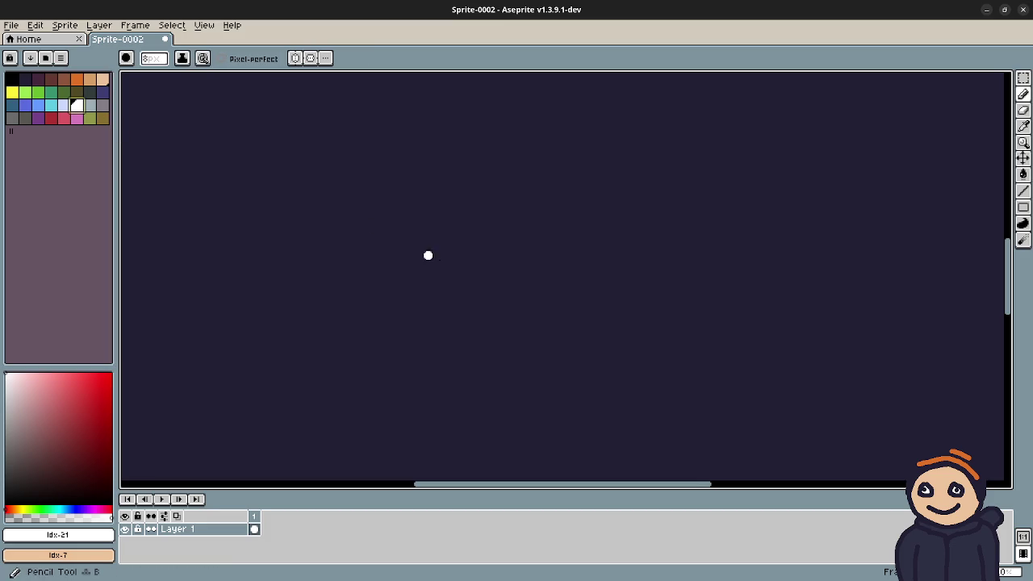
Step: Draw a trial stroke on the navy canvas and undo it
scroll(429, 279, down, 1)
scroll(428, 286, up, 1)
mouse_move(429, 279)
mouse_down()
mouse_move(599, 311)
mouse_move(502, 346)
mouse_up()
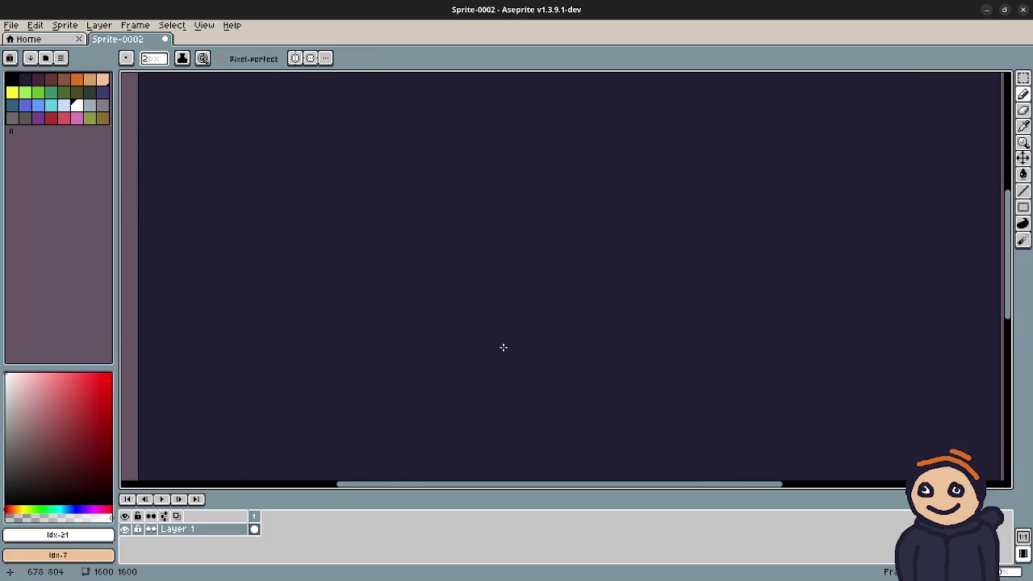
drag(398, 265, 487, 332)
key(ctrl+z)
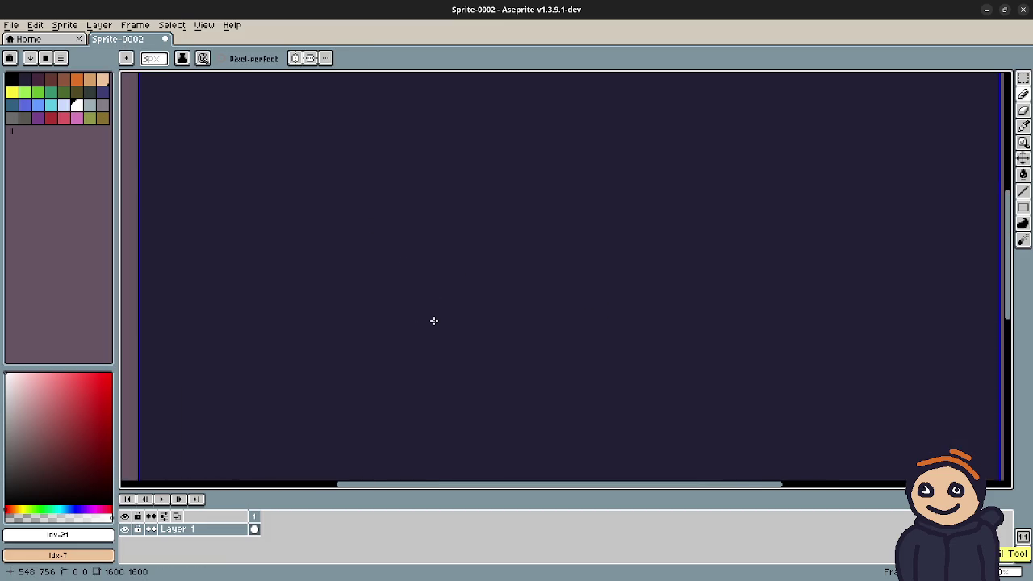
Step: Sketch a test outline, undo part of it, and place a test dot near the top-left
scroll(434, 321, up, 1)
drag(378, 266, 565, 318)
drag(376, 263, 567, 319)
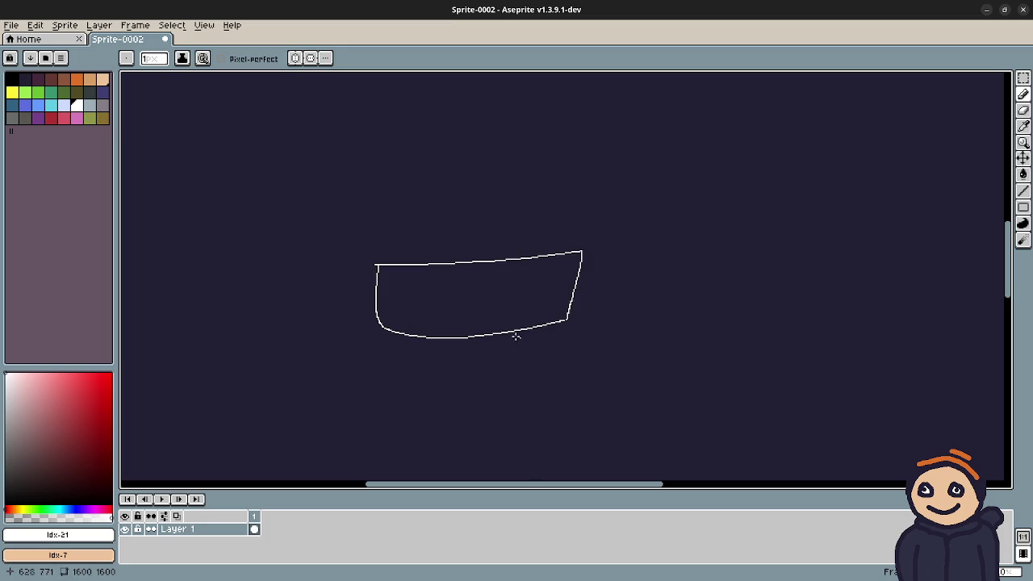
key(ctrl+z)
key(ctrl+z)
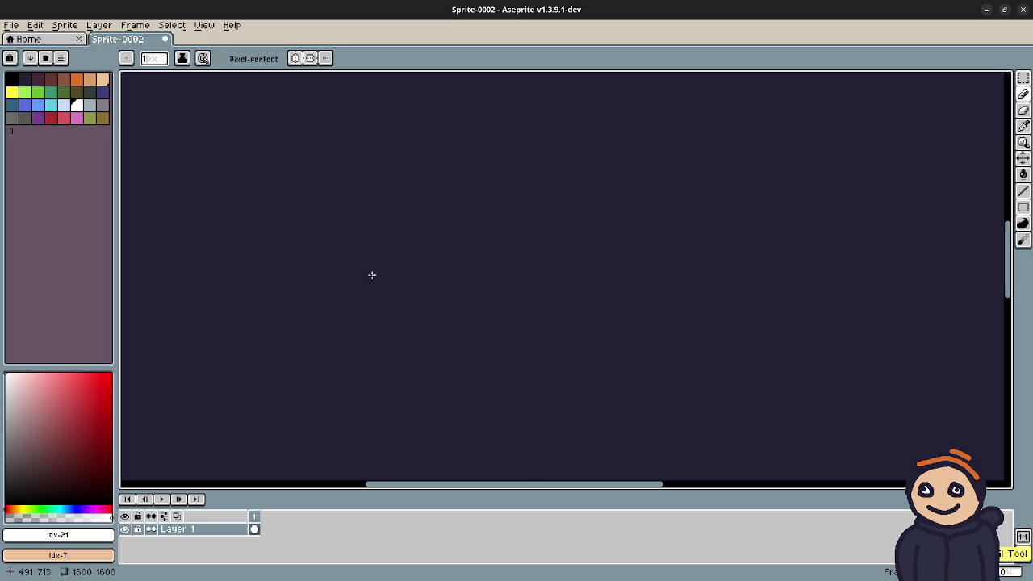
mouse_move(378, 262)
mouse_down()
mouse_move(417, 398)
mouse_move(442, 433)
mouse_move(463, 376)
mouse_up()
drag(360, 242, 427, 410)
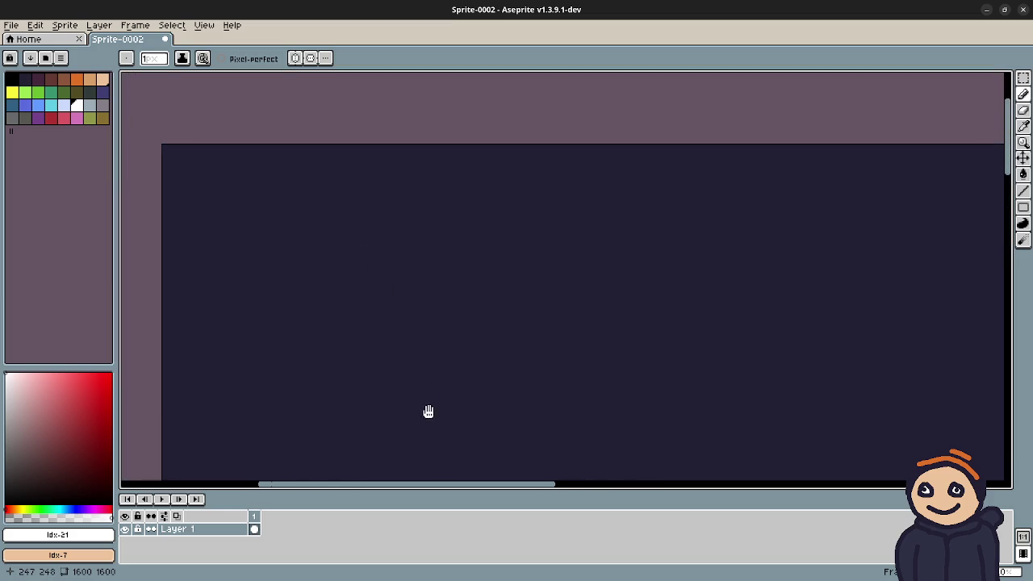
mouse_move(418, 366)
mouse_down()
mouse_move(412, 323)
mouse_move(383, 302)
mouse_up()
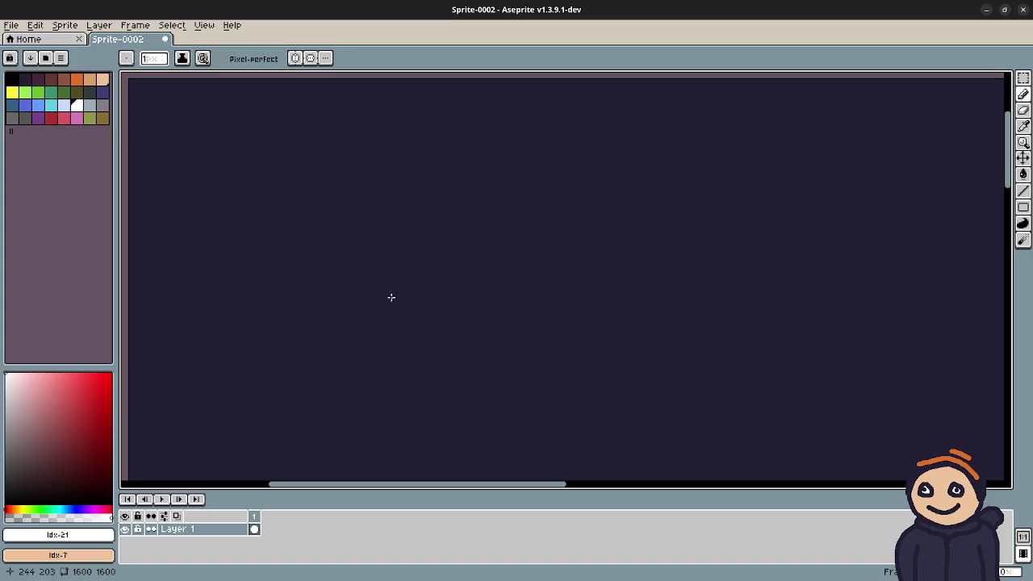
click(483, 228)
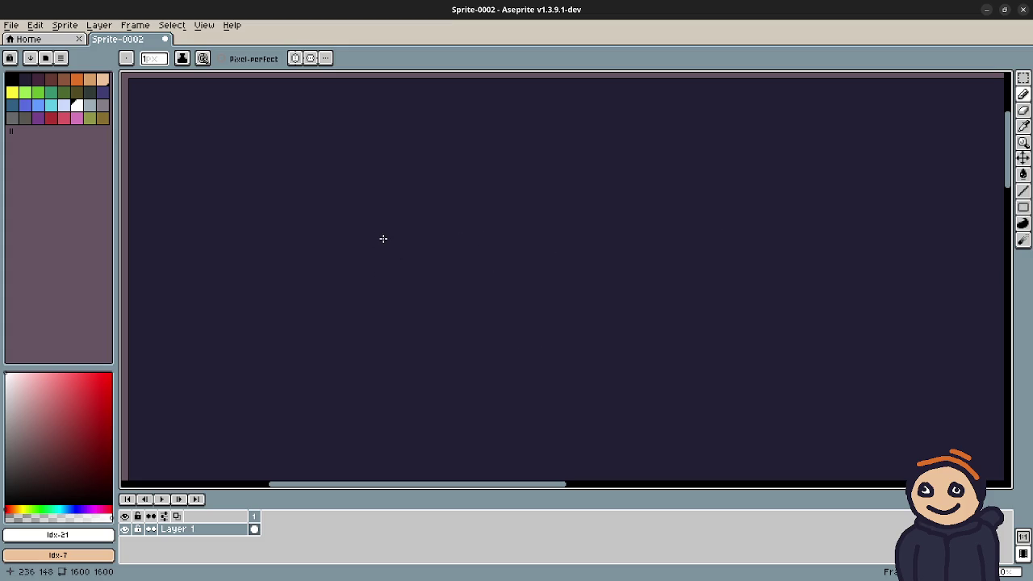
scroll(393, 270, up, 2)
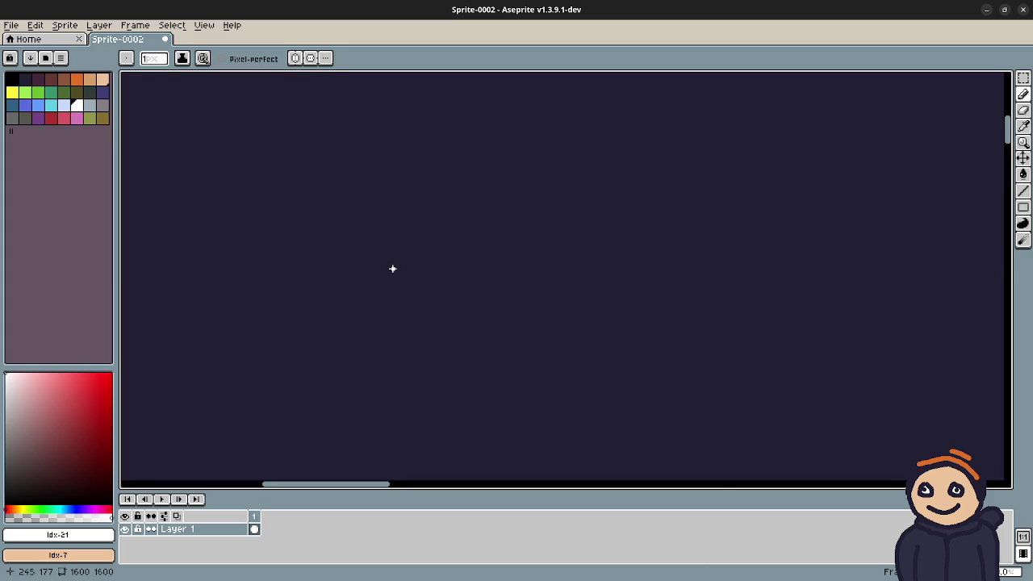
Step: Letter the word 'Start' in white pencil on the canvas
mouse_move(423, 221)
mouse_down()
mouse_move(354, 234)
mouse_move(390, 277)
mouse_up()
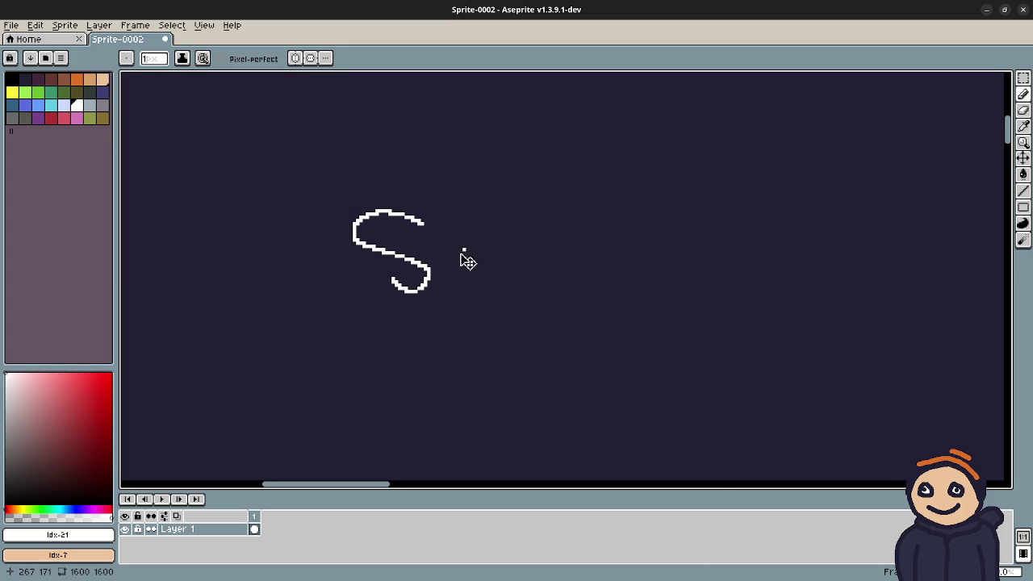
key(ctrl+z)
mouse_move(426, 223)
mouse_down()
mouse_move(418, 306)
mouse_move(369, 301)
mouse_up()
drag(457, 207, 467, 314)
mouse_move(423, 264)
mouse_down()
mouse_move(581, 251)
mouse_move(590, 302)
mouse_up()
drag(612, 250, 619, 317)
drag(612, 255, 634, 253)
drag(674, 176, 692, 311)
drag(667, 251, 730, 246)
Step: Write 'Menu' below Start and draw a box around 'Start Menu'
drag(533, 368, 521, 321)
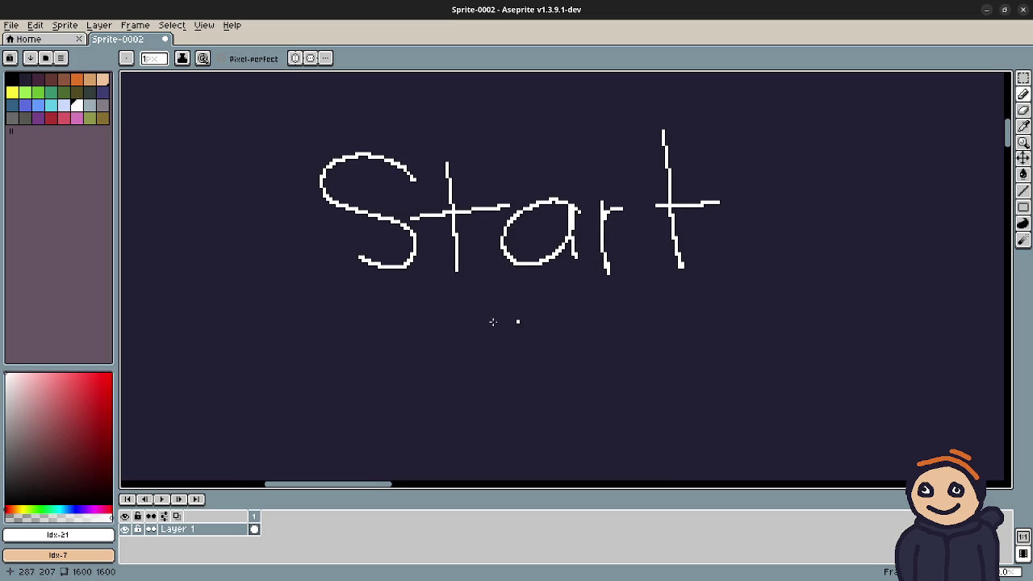
mouse_move(396, 340)
mouse_down()
mouse_move(406, 427)
mouse_move(448, 339)
mouse_move(457, 416)
mouse_move(526, 410)
mouse_move(575, 379)
mouse_move(586, 414)
mouse_up()
mouse_move(601, 364)
mouse_down()
mouse_move(638, 396)
mouse_move(651, 358)
mouse_up()
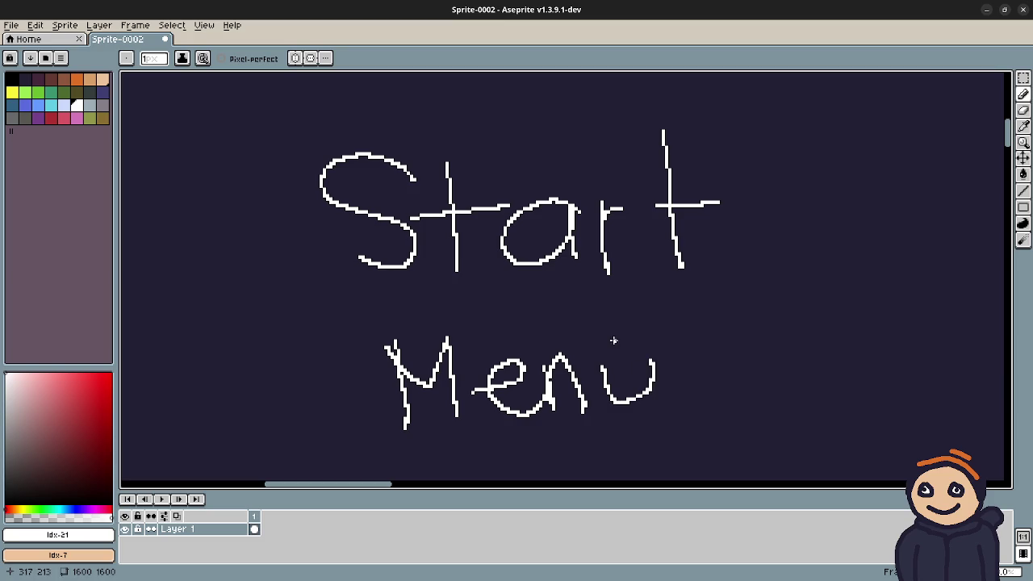
scroll(554, 288, down, 1)
drag(369, 139, 717, 397)
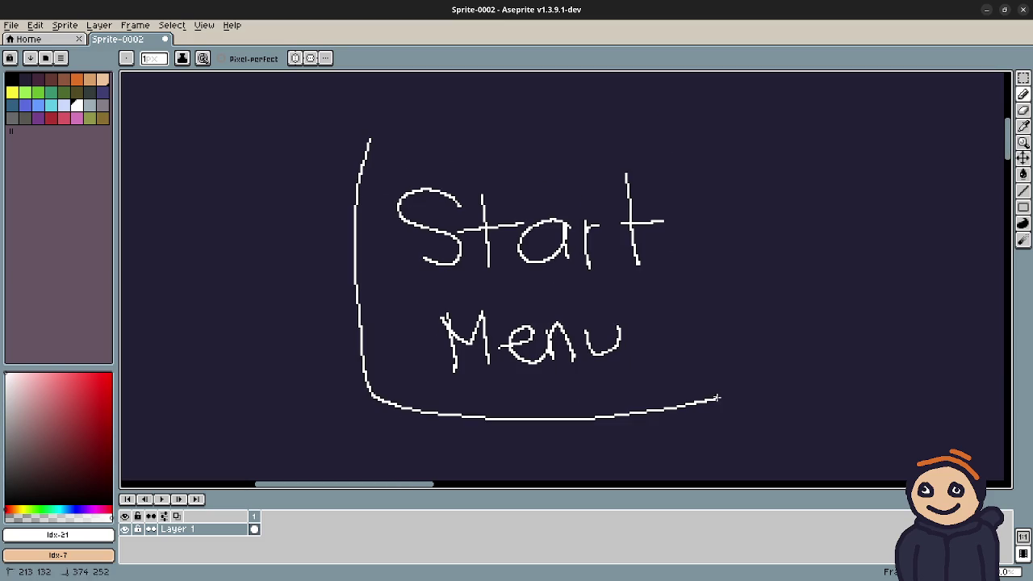
mouse_move(361, 137)
mouse_down()
mouse_move(618, 108)
mouse_move(724, 273)
mouse_move(716, 399)
mouse_up()
drag(788, 350, 482, 362)
Step: Write 'Browser' to the right of the Start Menu box
scroll(494, 347, right, 3)
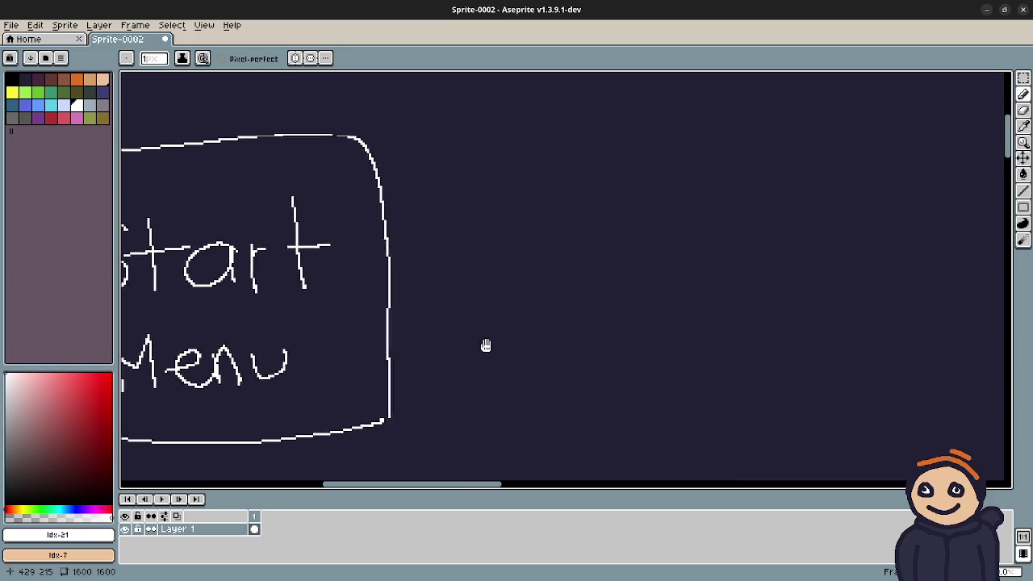
mouse_move(590, 241)
mouse_down()
mouse_move(592, 334)
mouse_move(618, 257)
mouse_move(589, 339)
mouse_up()
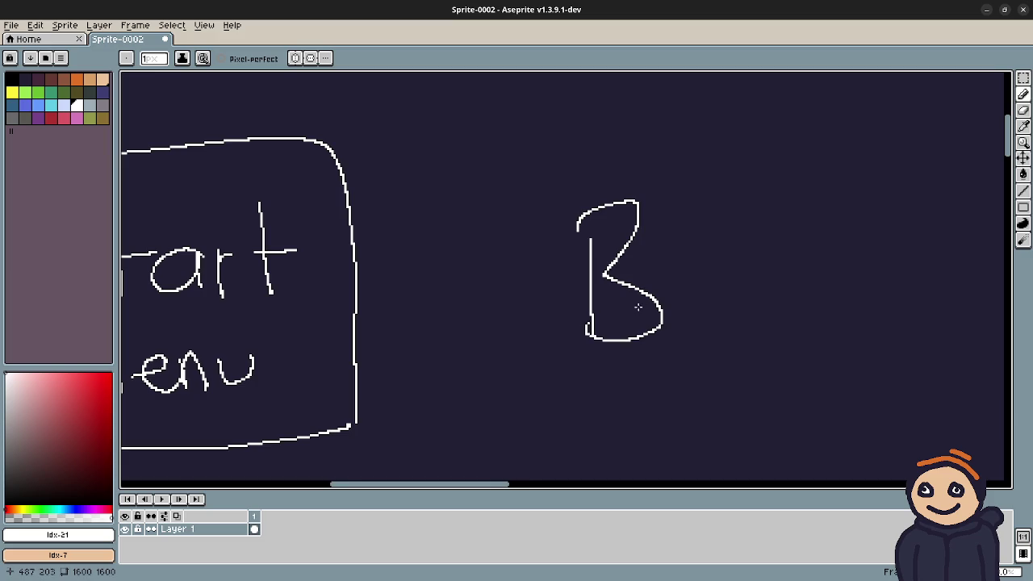
scroll(574, 323, right, 5)
mouse_move(581, 295)
mouse_down()
mouse_move(583, 345)
mouse_move(622, 286)
mouse_move(719, 327)
mouse_move(752, 284)
mouse_up()
mouse_move(797, 278)
mouse_down()
mouse_move(760, 343)
mouse_move(771, 346)
mouse_up()
mouse_move(835, 312)
mouse_down()
mouse_move(873, 307)
mouse_move(895, 343)
mouse_up()
mouse_move(902, 308)
mouse_down()
mouse_move(907, 342)
mouse_move(936, 296)
mouse_up()
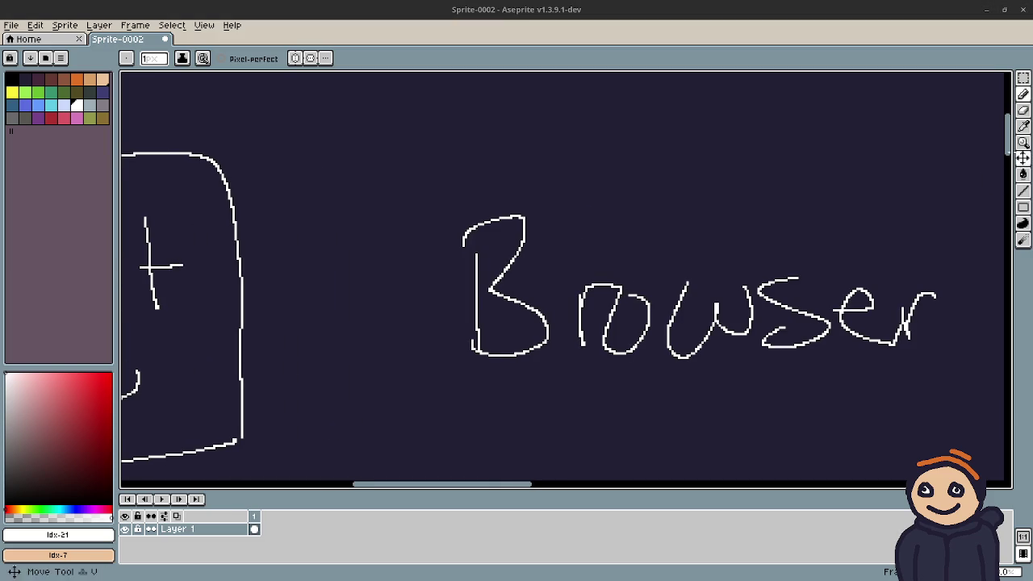
Step: Box the word Browser and draw an arrow into it from Start Menu
scroll(738, 238, down, 2)
mouse_move(421, 161)
mouse_down()
mouse_move(422, 339)
mouse_move(982, 351)
mouse_move(846, 161)
mouse_move(977, 349)
mouse_up()
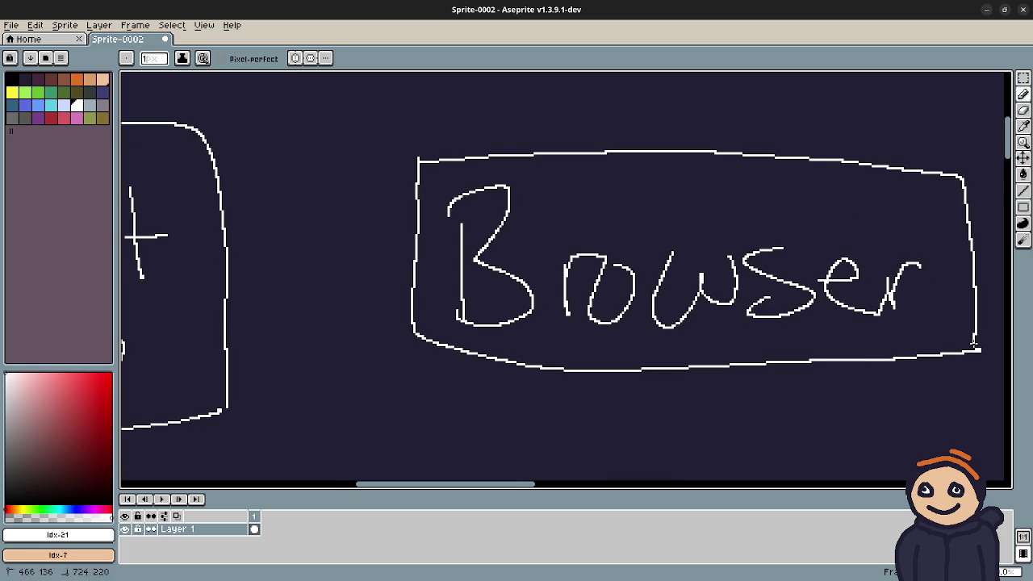
drag(380, 242, 384, 276)
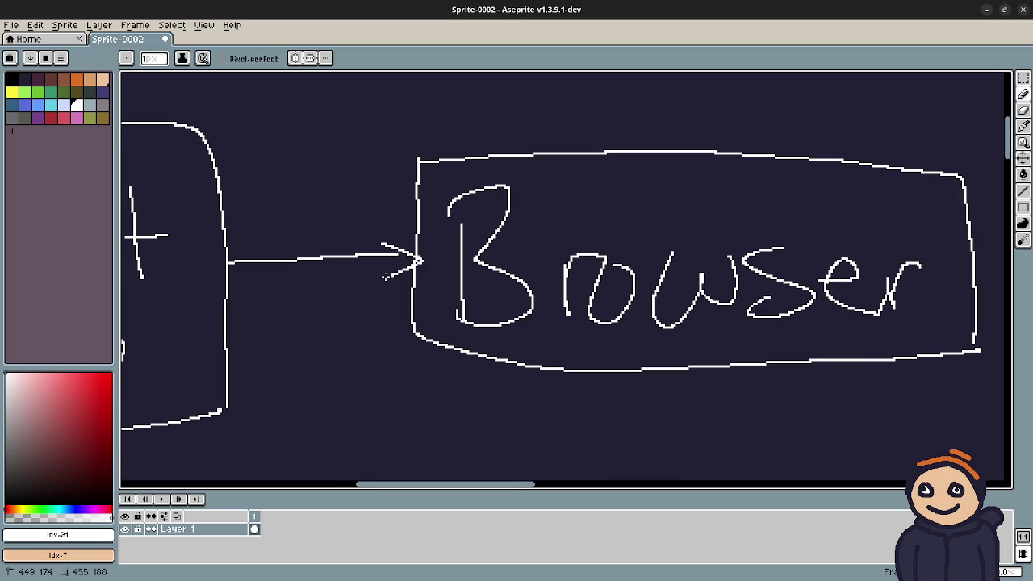
mouse_move(551, 347)
mouse_down()
mouse_move(531, 269)
mouse_move(636, 328)
mouse_up()
scroll(637, 328, down, 3)
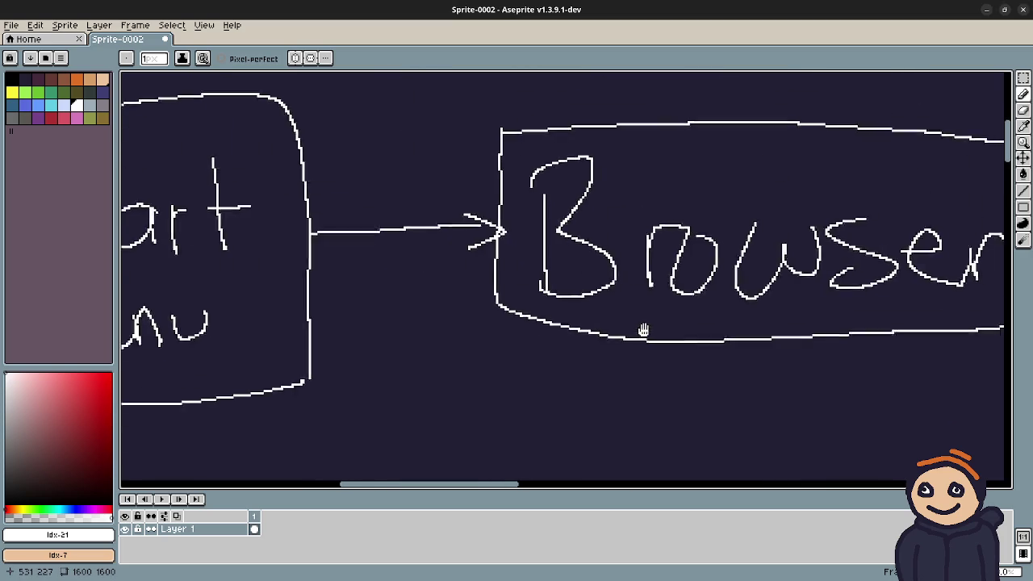
scroll(644, 329, down, 5)
scroll(644, 329, right, 3)
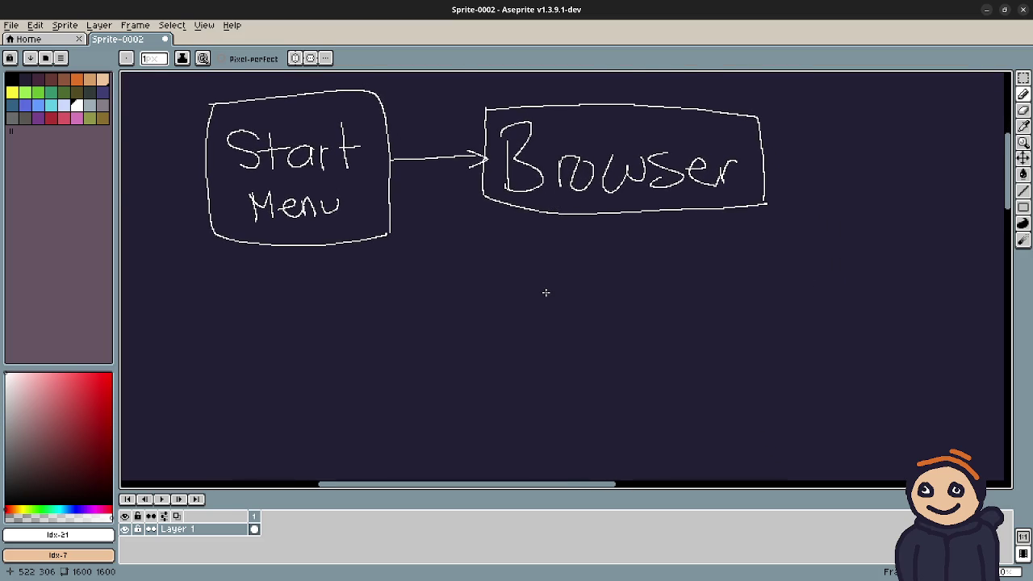
scroll(543, 292, up, 2)
scroll(584, 289, down, 1)
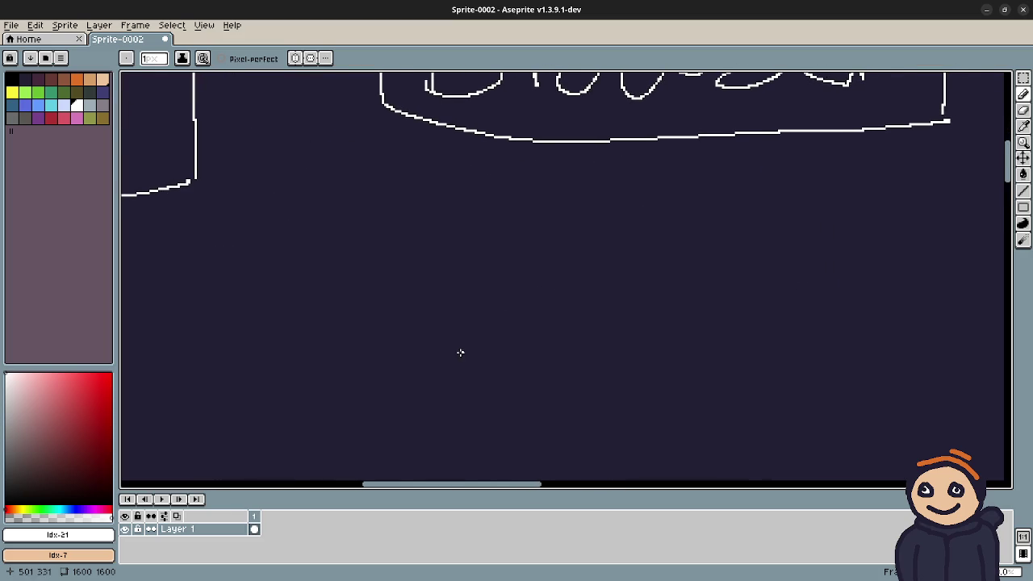
Step: Write the word 'Inspect' below the Browser box
scroll(464, 351, right, 1)
scroll(464, 351, down, 1)
drag(453, 288, 457, 395)
drag(482, 347, 533, 391)
mouse_move(595, 331)
mouse_down()
mouse_move(542, 340)
mouse_move(542, 388)
mouse_move(628, 427)
mouse_move(650, 347)
mouse_move(618, 377)
mouse_move(694, 354)
mouse_move(706, 371)
mouse_up()
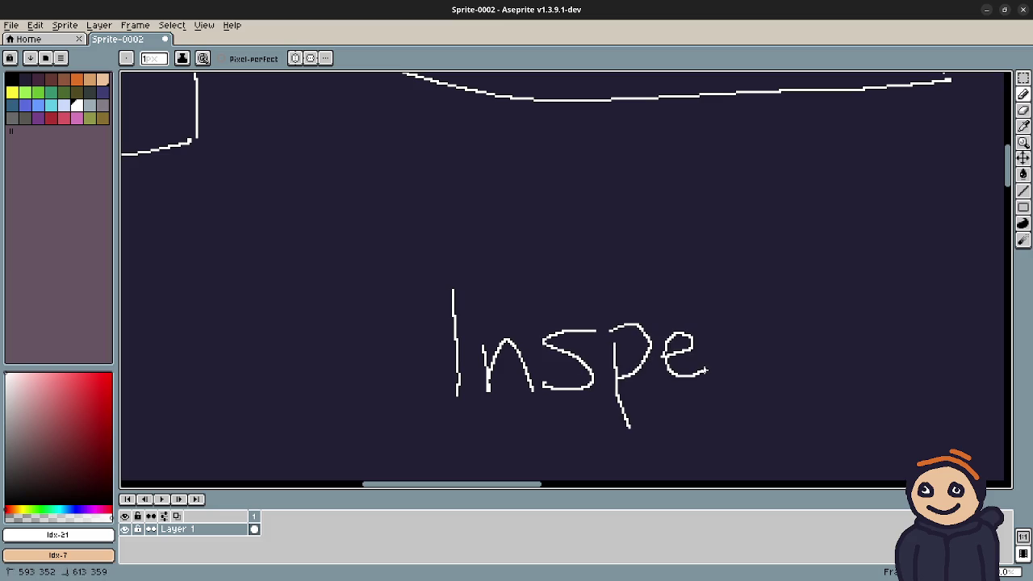
mouse_move(759, 323)
mouse_down()
mouse_move(710, 362)
mouse_move(774, 368)
mouse_up()
drag(795, 288, 806, 373)
drag(775, 335, 845, 327)
Step: Box 'Inspect' and link it to Browser with a two-way arrow
mouse_move(392, 257)
mouse_down()
mouse_move(402, 436)
mouse_move(853, 418)
mouse_up()
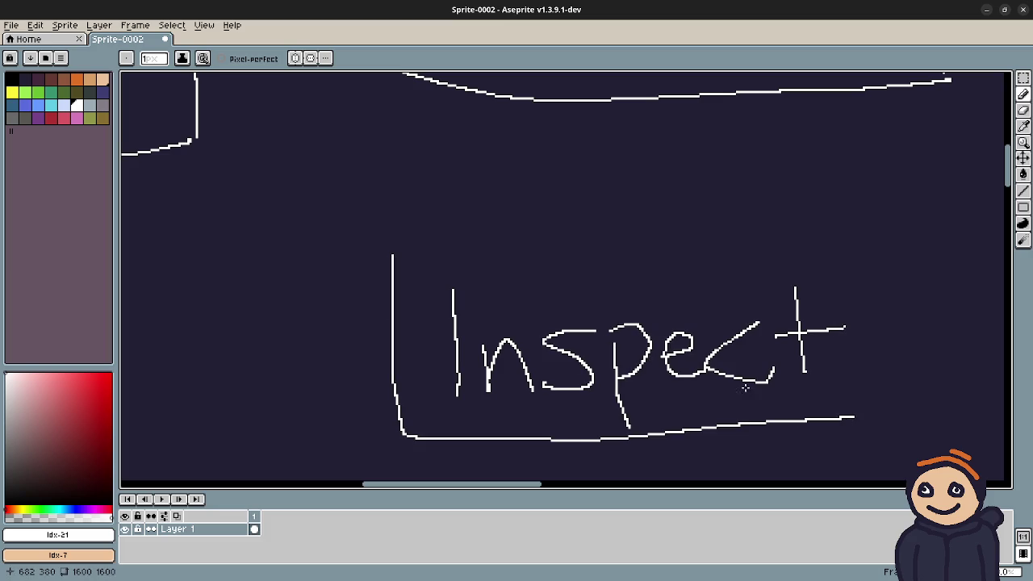
mouse_move(404, 260)
mouse_down()
mouse_move(775, 231)
mouse_move(882, 394)
mouse_move(811, 421)
mouse_up()
mouse_move(705, 409)
mouse_down()
mouse_move(686, 367)
mouse_move(683, 442)
mouse_up()
mouse_move(646, 148)
mouse_down()
mouse_move(646, 250)
mouse_move(665, 236)
mouse_up()
drag(639, 137, 624, 171)
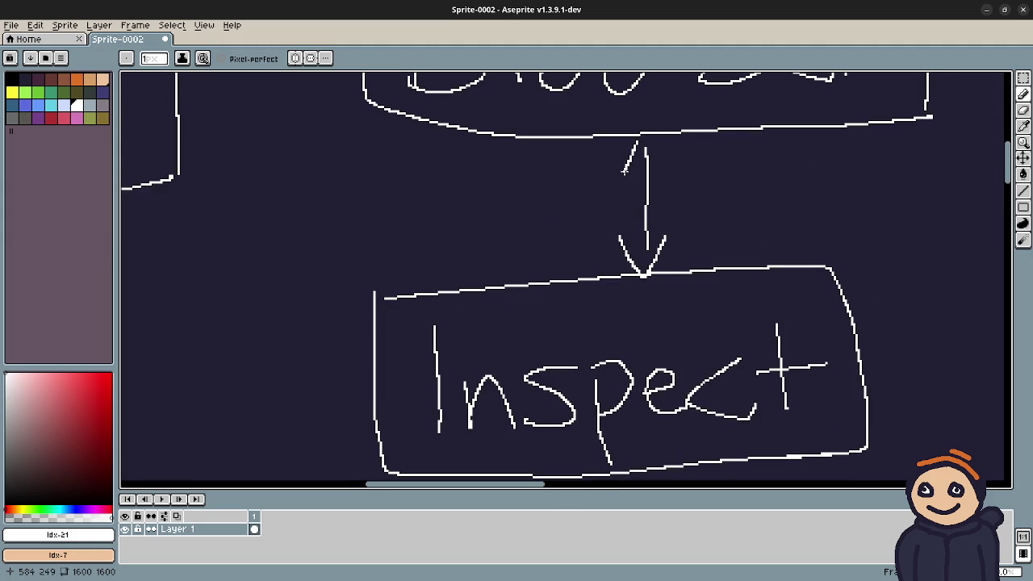
drag(640, 131, 677, 173)
Step: Write the word 'Play' and draw a box around it
scroll(717, 338, up, 3)
scroll(710, 302, down, 5)
scroll(701, 345, down, 8)
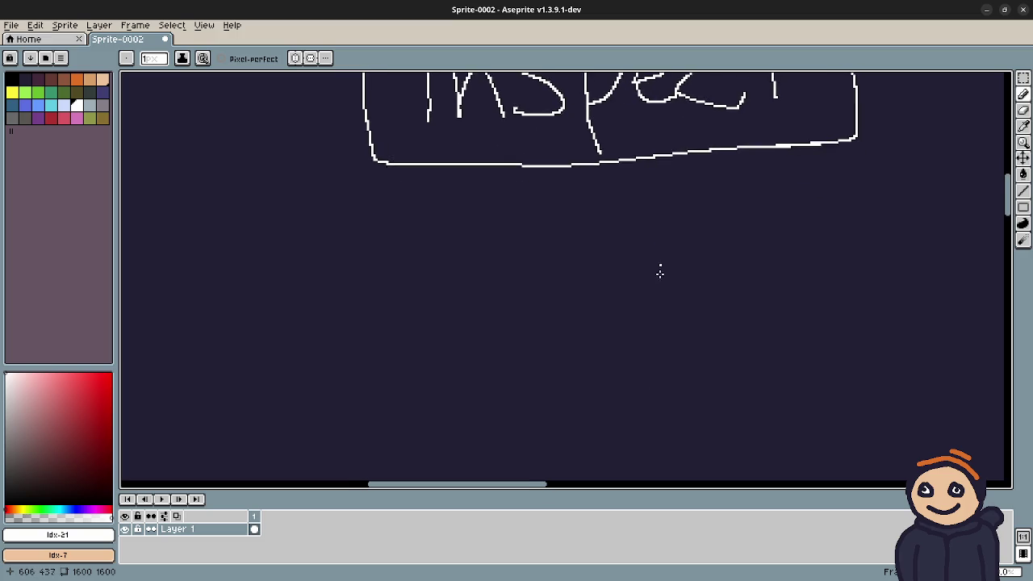
mouse_move(486, 305)
mouse_down()
mouse_move(505, 426)
mouse_move(496, 356)
mouse_up()
drag(585, 281, 601, 401)
mouse_move(661, 348)
mouse_down()
mouse_move(646, 348)
mouse_move(667, 384)
mouse_up()
mouse_move(686, 331)
mouse_down()
mouse_move(718, 332)
mouse_move(699, 420)
mouse_up()
mouse_move(415, 242)
mouse_down()
mouse_move(433, 396)
mouse_move(793, 455)
mouse_up()
mouse_move(407, 242)
mouse_down()
mouse_move(756, 242)
mouse_move(810, 454)
mouse_up()
Step: Draw an arrow from Inspect down to Play and zoom out over the diagram
scroll(671, 392, up, 3)
mouse_move(583, 202)
mouse_down()
mouse_move(595, 360)
mouse_move(618, 316)
mouse_up()
scroll(478, 257, up, 2)
scroll(508, 358, down, 1)
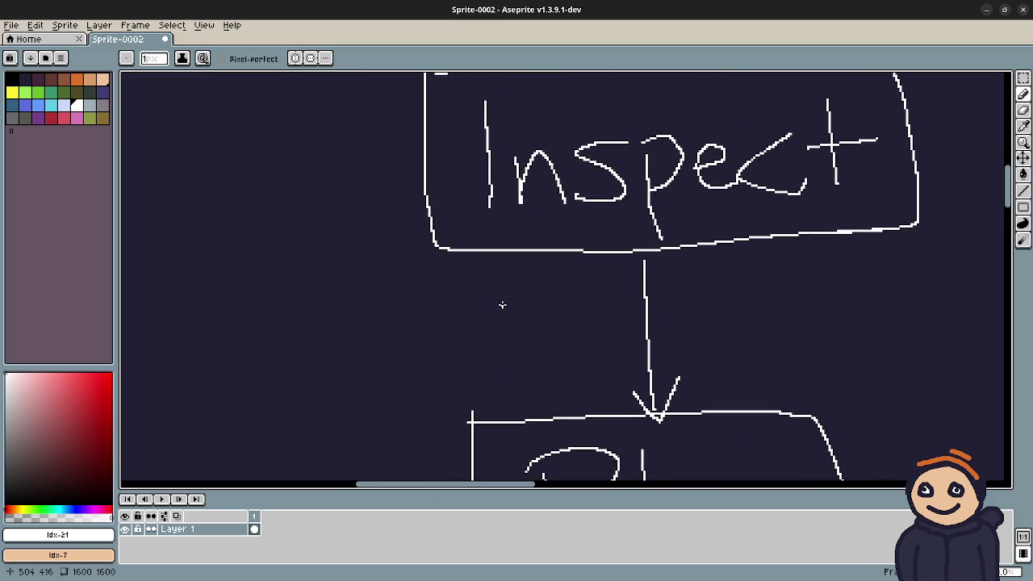
scroll(501, 302, down, 2)
drag(687, 240, 544, 285)
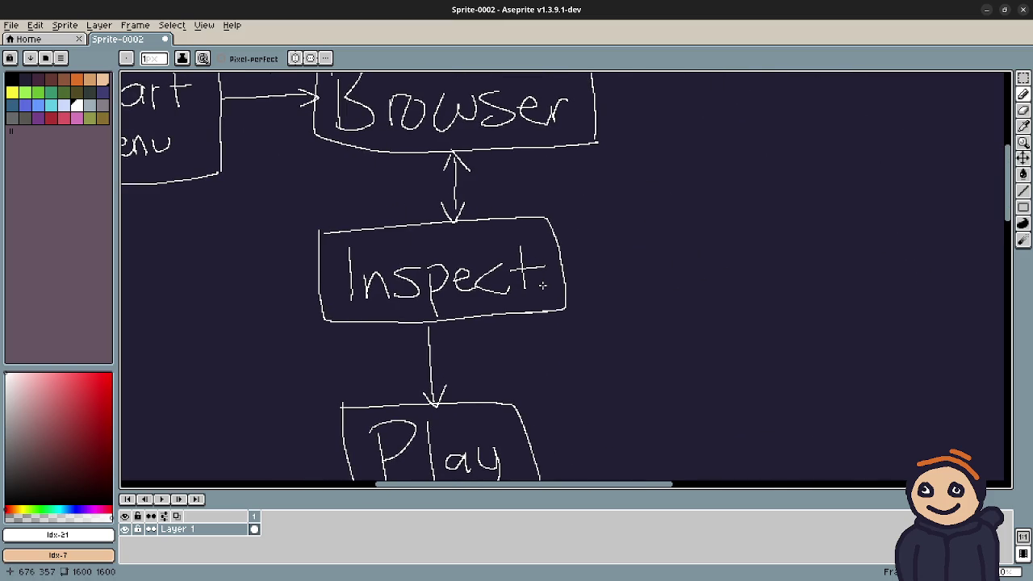
scroll(546, 284, up, 2)
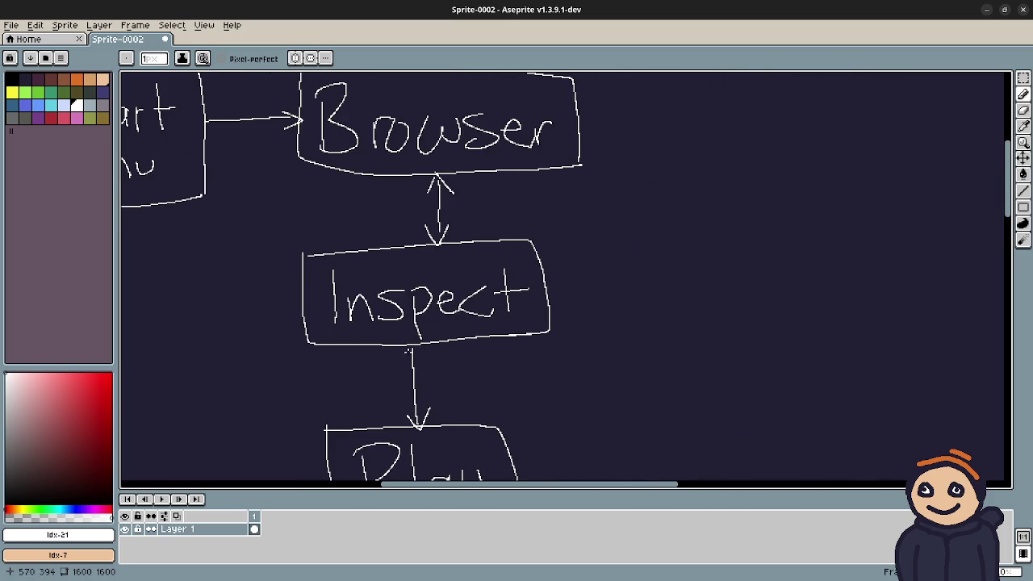
scroll(516, 343, down, 3)
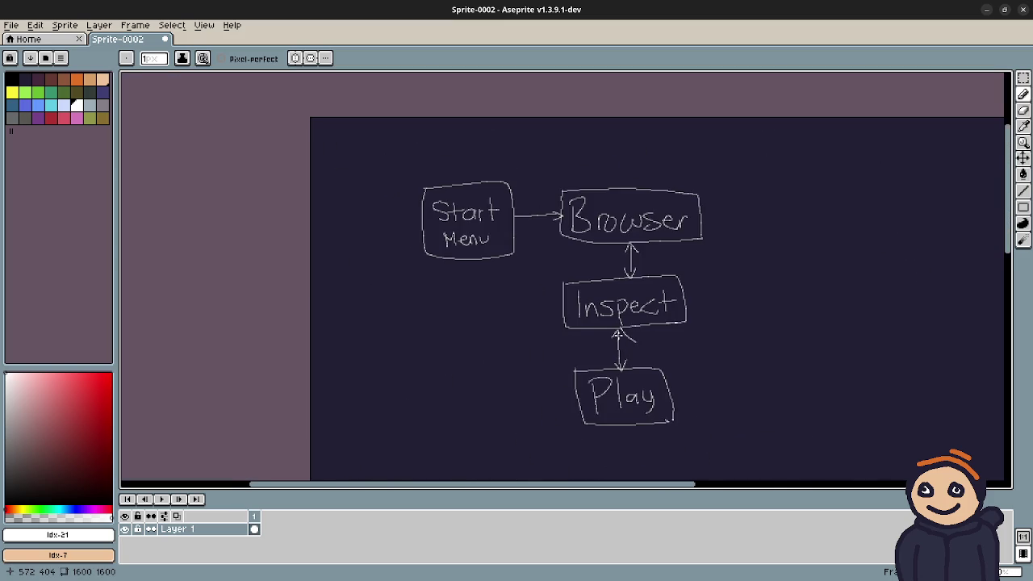
Step: Draw an incoming line into the left side of the Start Menu box
drag(617, 337, 604, 314)
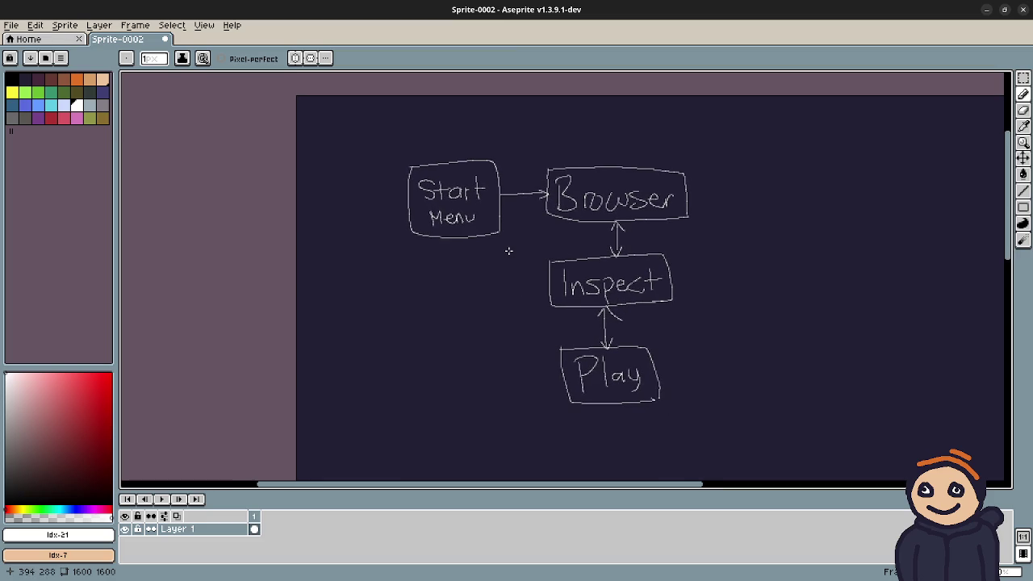
mouse_move(352, 199)
mouse_down()
mouse_move(400, 196)
mouse_move(395, 206)
mouse_up()
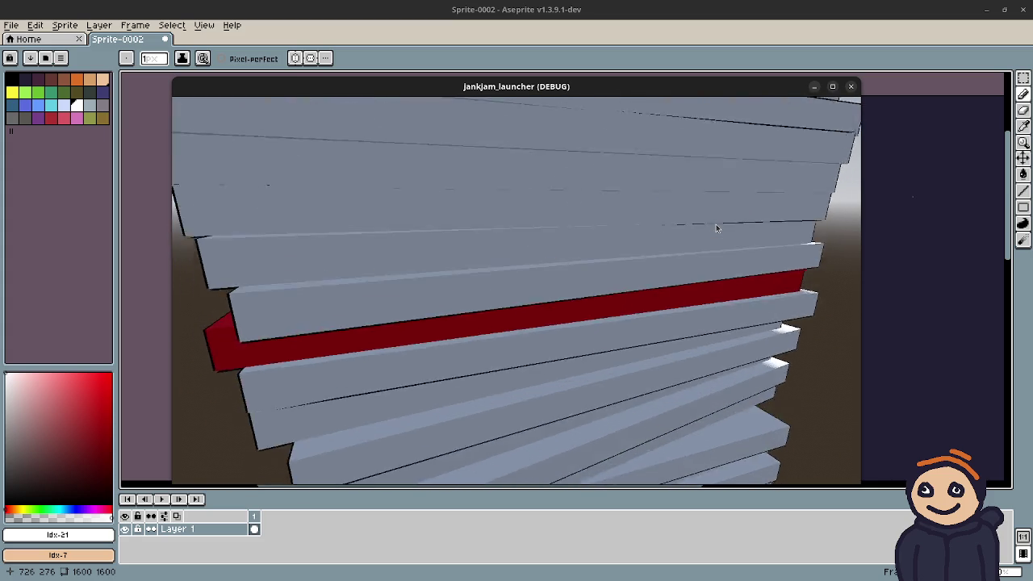
Step: Close the jankjam_launcher debug window and switch to the Godot editor
click(850, 87)
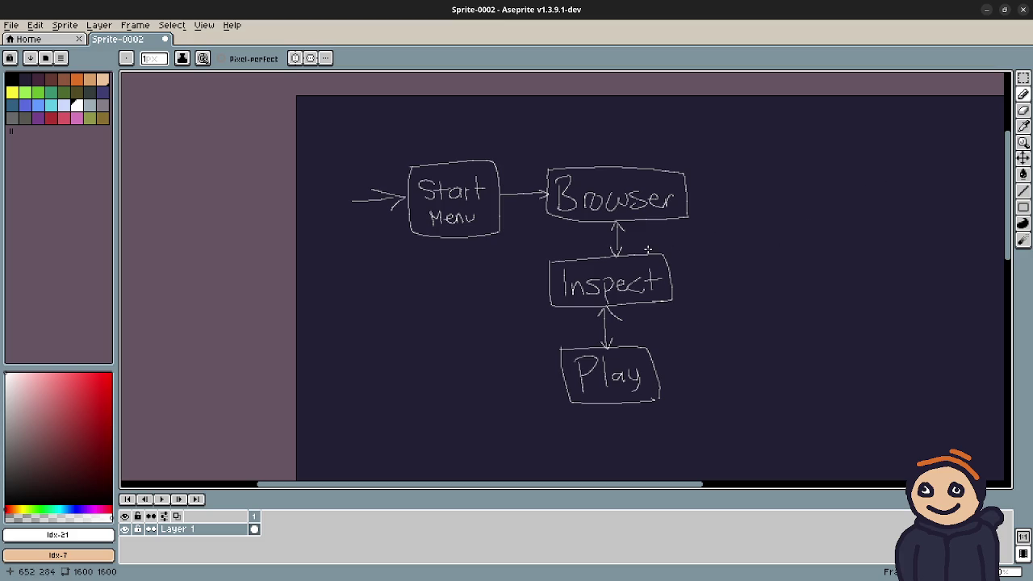
key(alt+Tab)
Step: Run the jankjam_launcher project again from the Godot toolbar
click(862, 33)
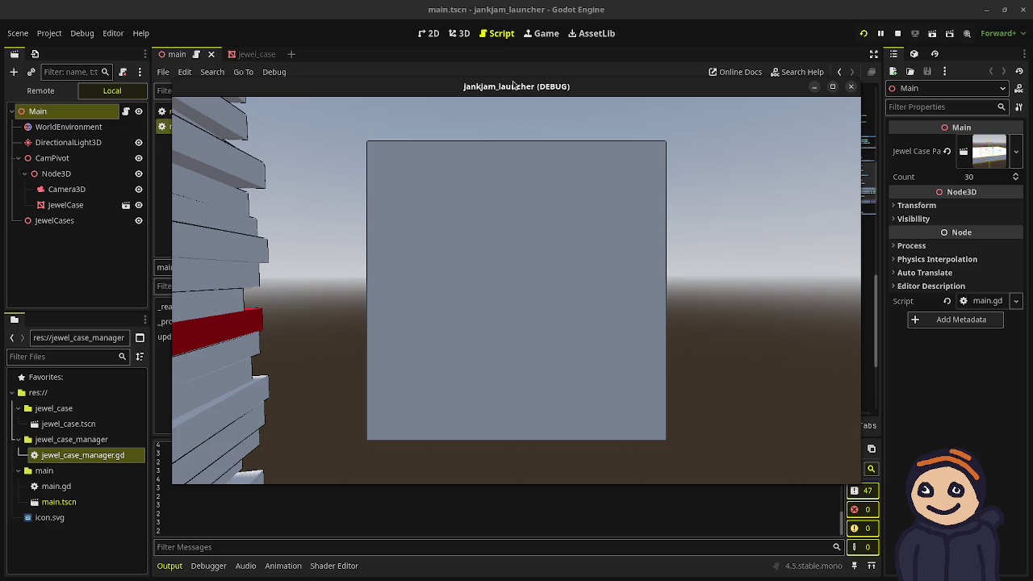
Step: Pull jewel cases out and back in the running launcher, then stop it and select Camera3D
mouse_move(516, 86)
mouse_down()
mouse_move(517, 342)
mouse_move(513, 102)
mouse_up()
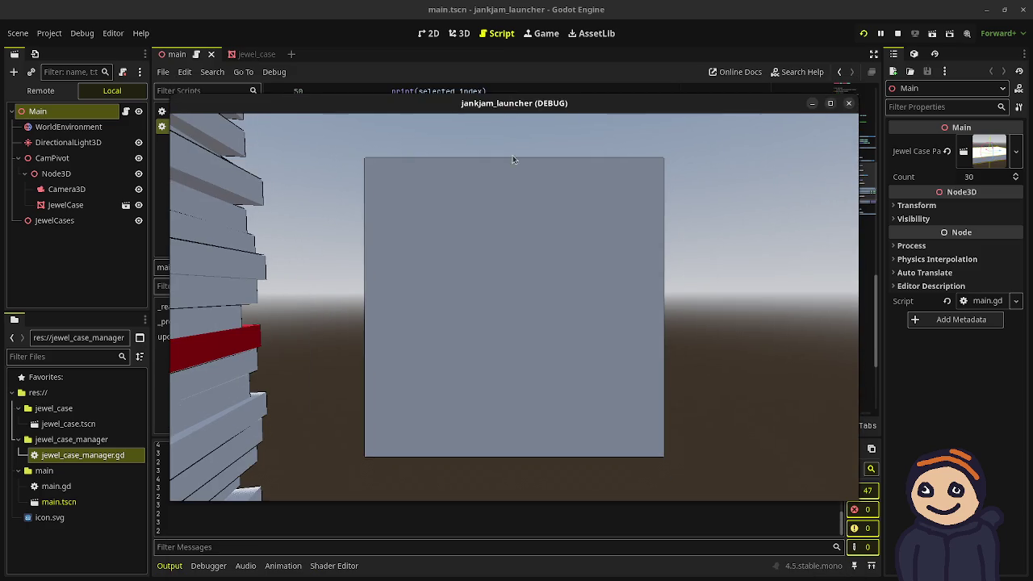
click(542, 281)
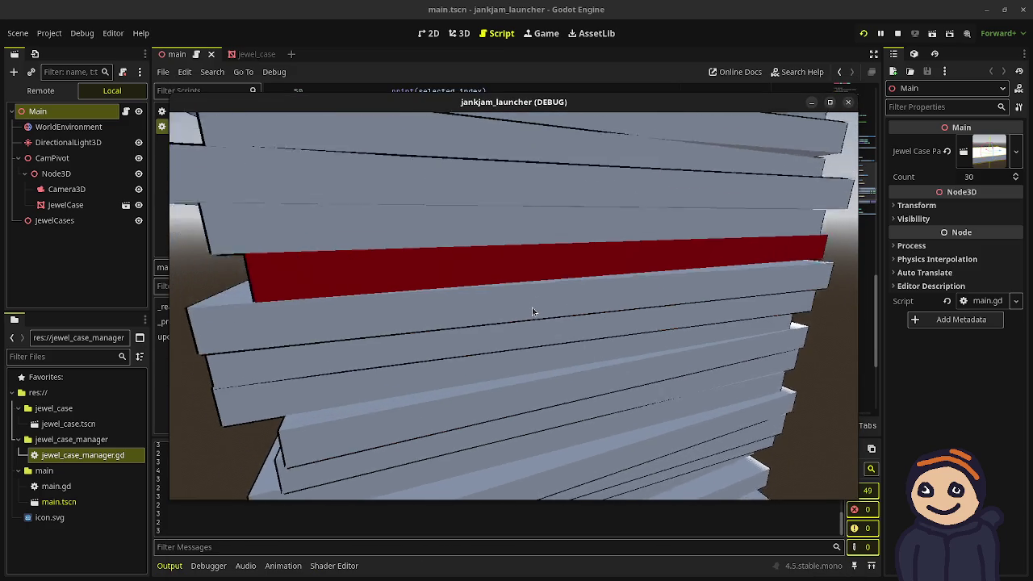
scroll(532, 310, up, 1)
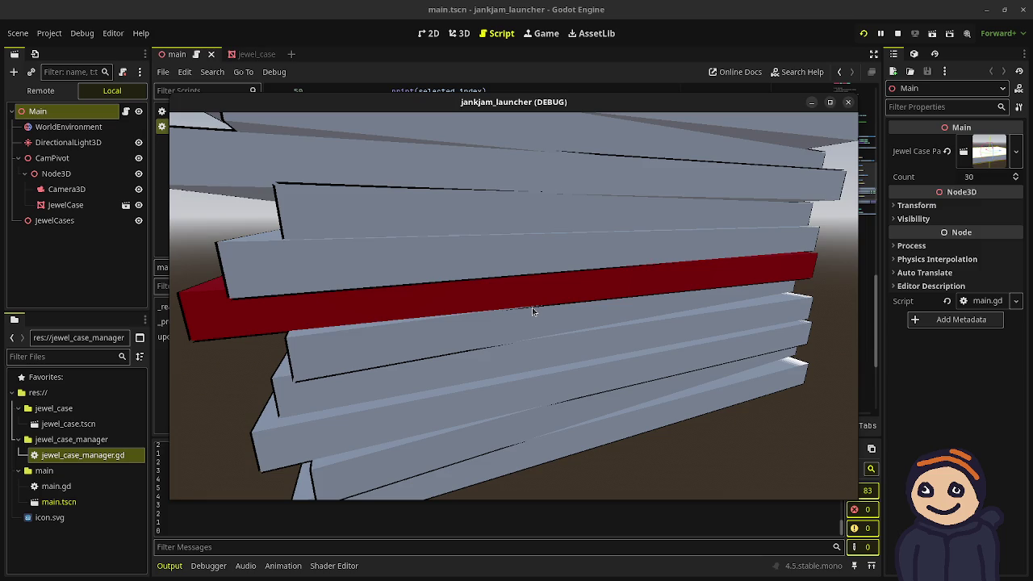
click(533, 311)
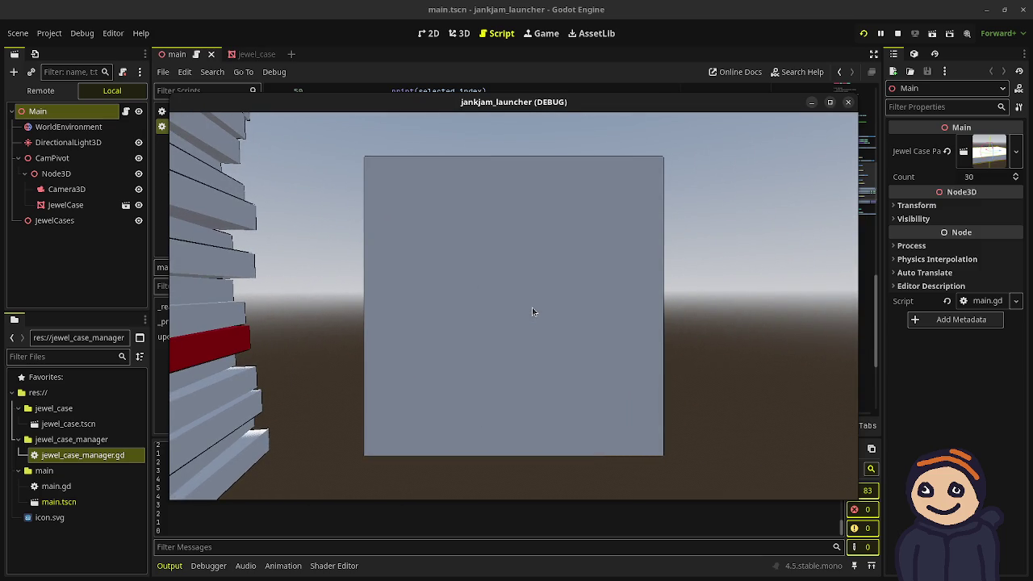
click(532, 311)
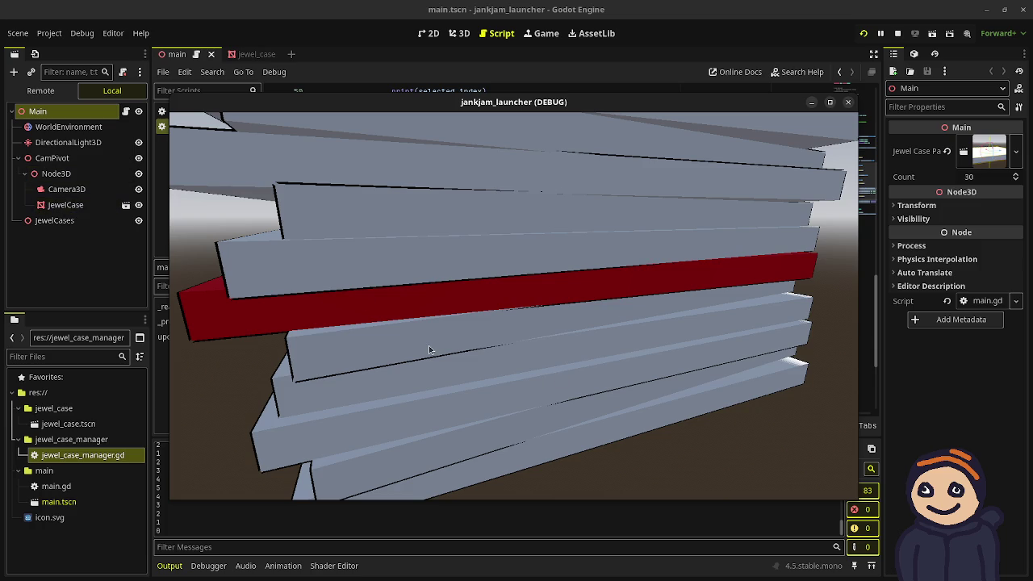
click(516, 326)
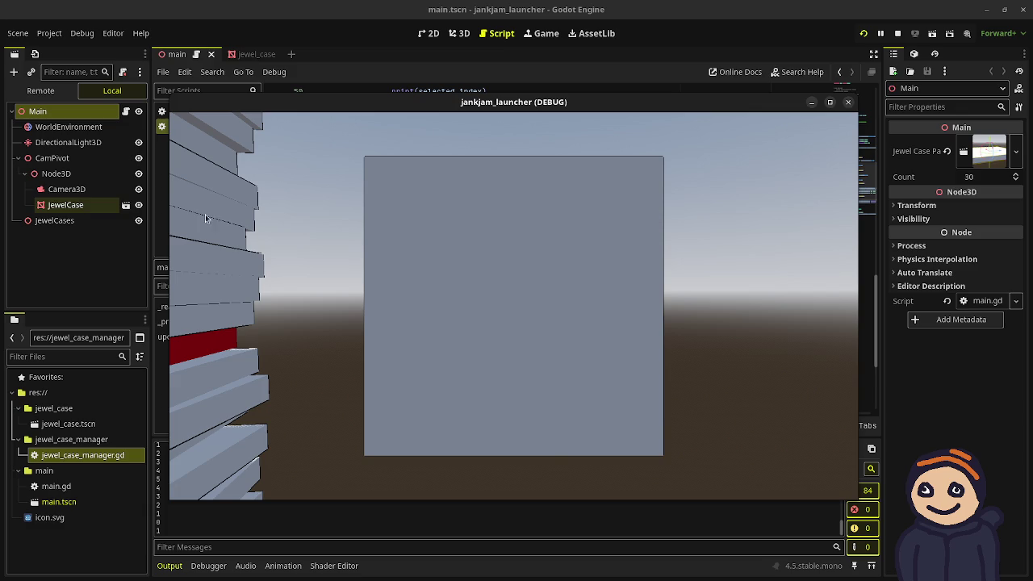
click(898, 33)
click(77, 170)
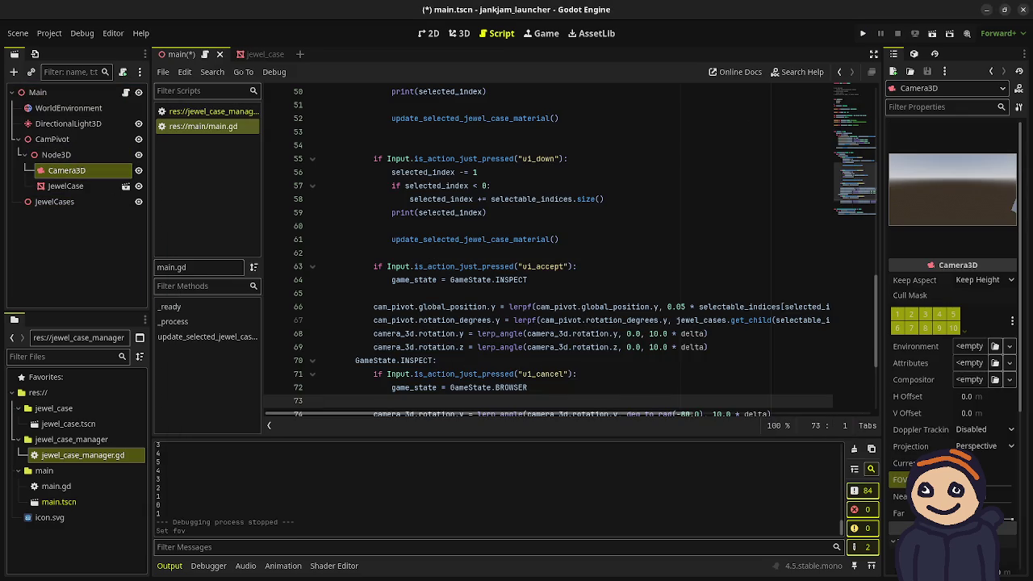
Step: Rerun the launcher to inspect a case, then stop it and select JewelCase
click(862, 33)
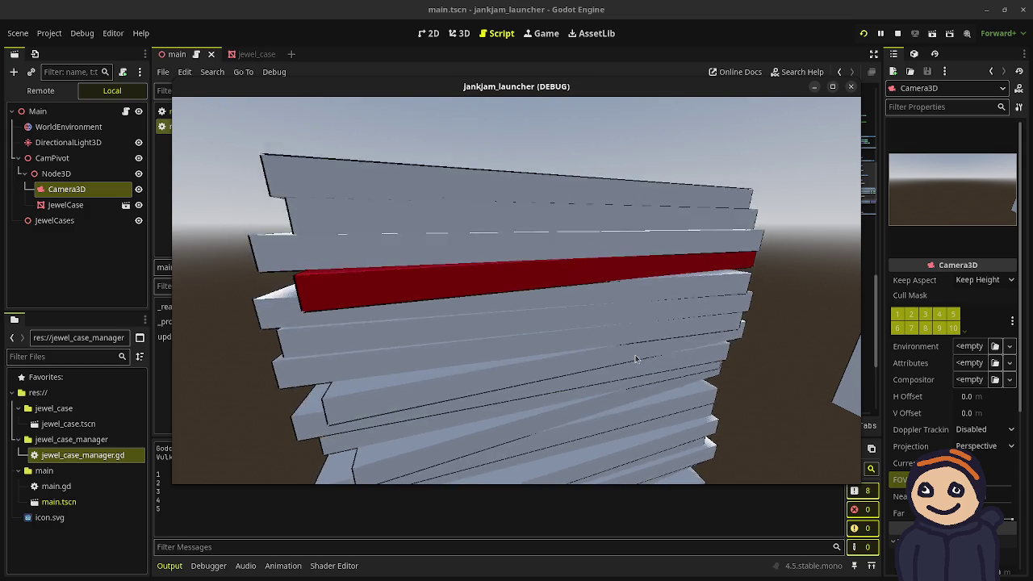
click(636, 359)
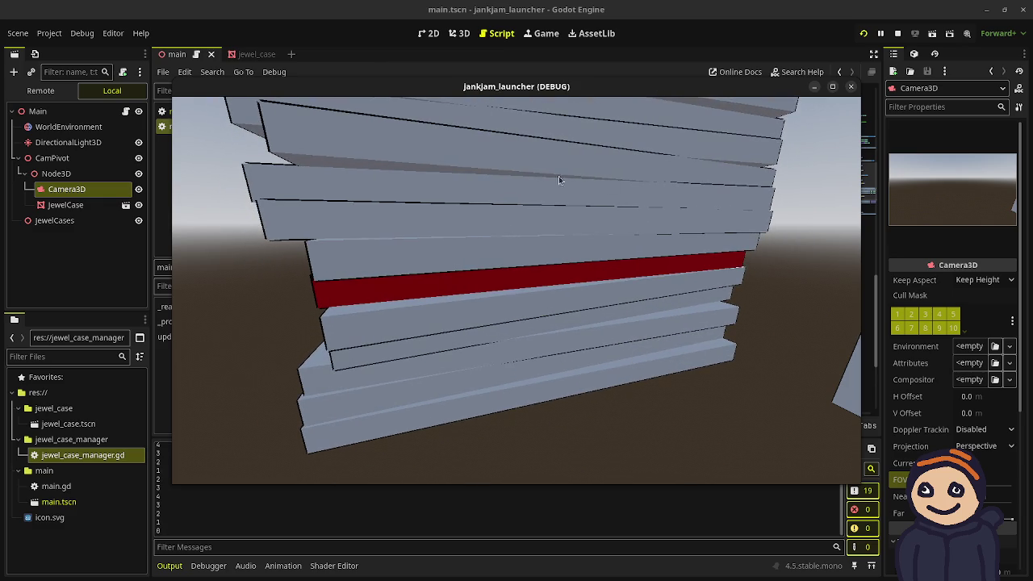
click(897, 33)
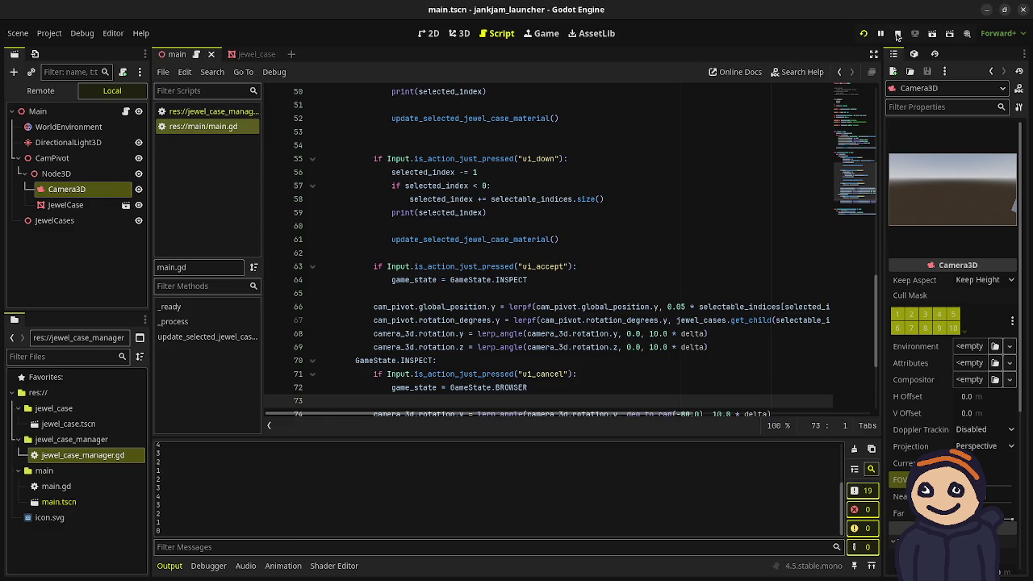
click(83, 188)
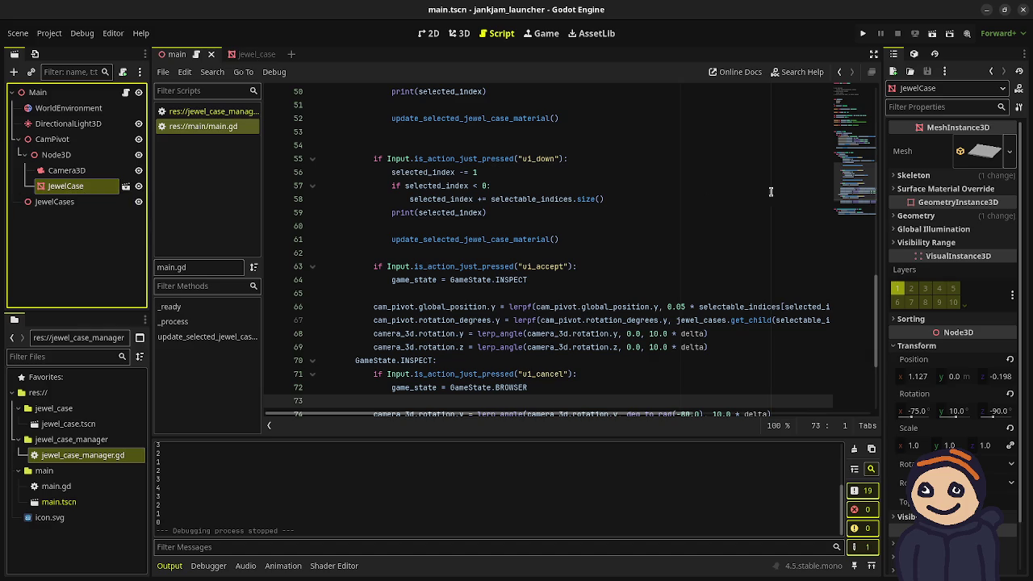
Step: Clear the Material Overlay under Geometry on the JewelCase mesh in jewel_case.tscn
click(916, 215)
click(1009, 276)
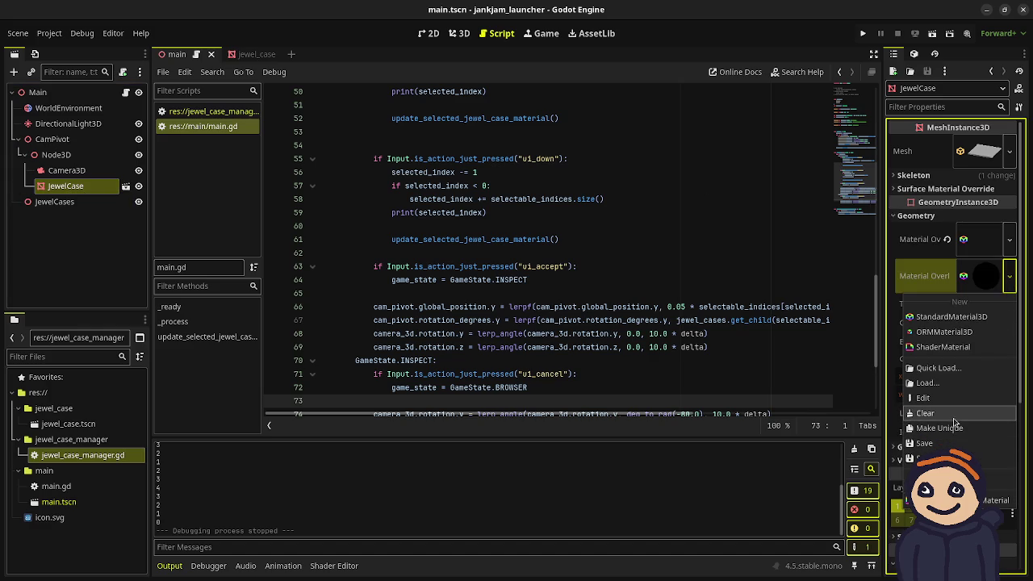
click(439, 231)
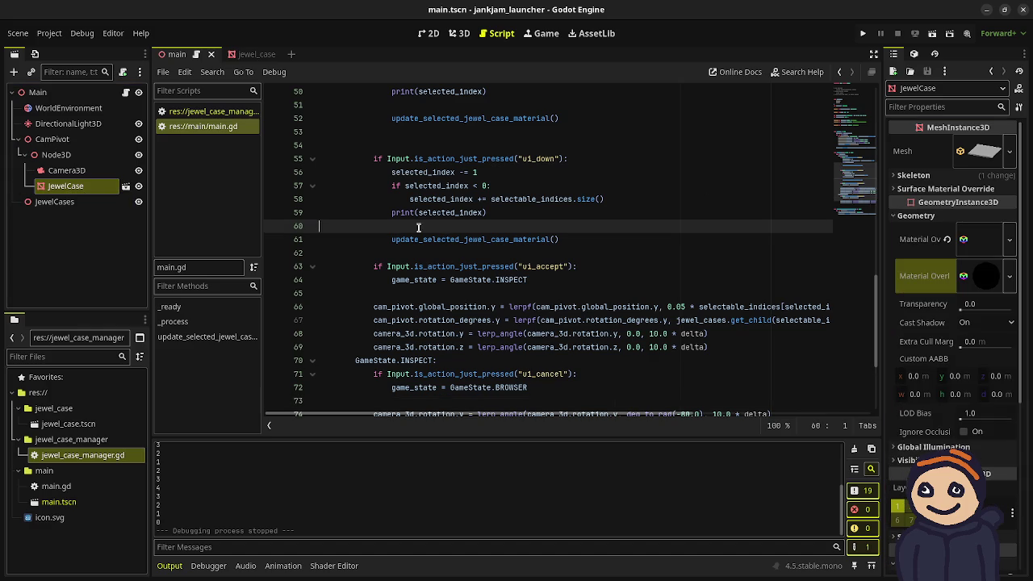
click(125, 188)
click(125, 187)
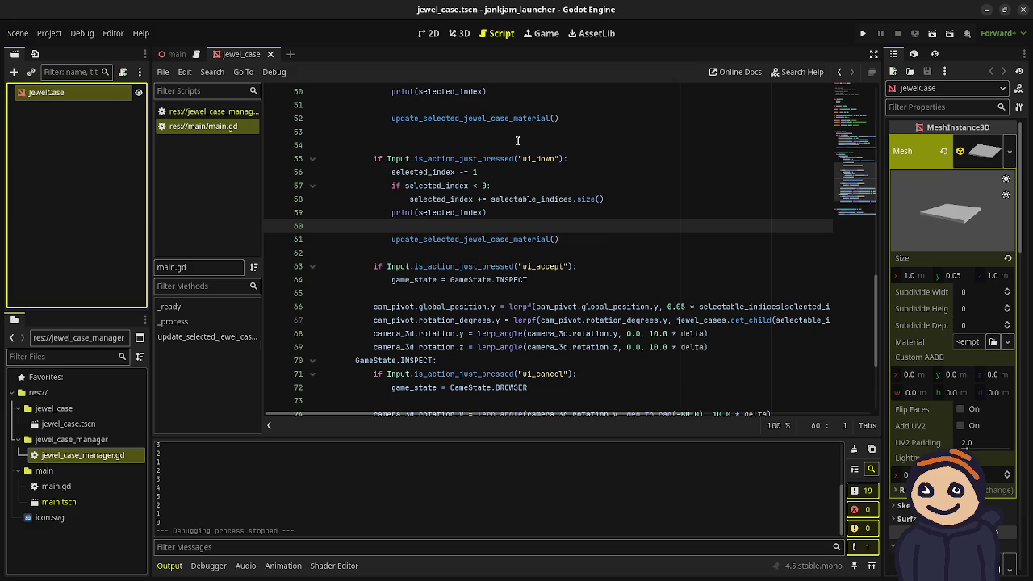
click(979, 152)
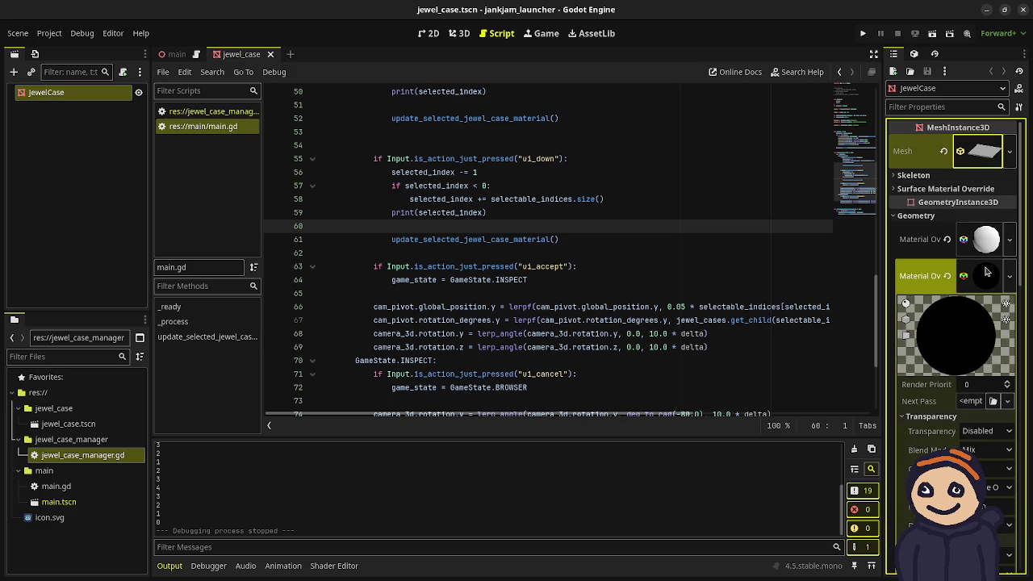
click(947, 276)
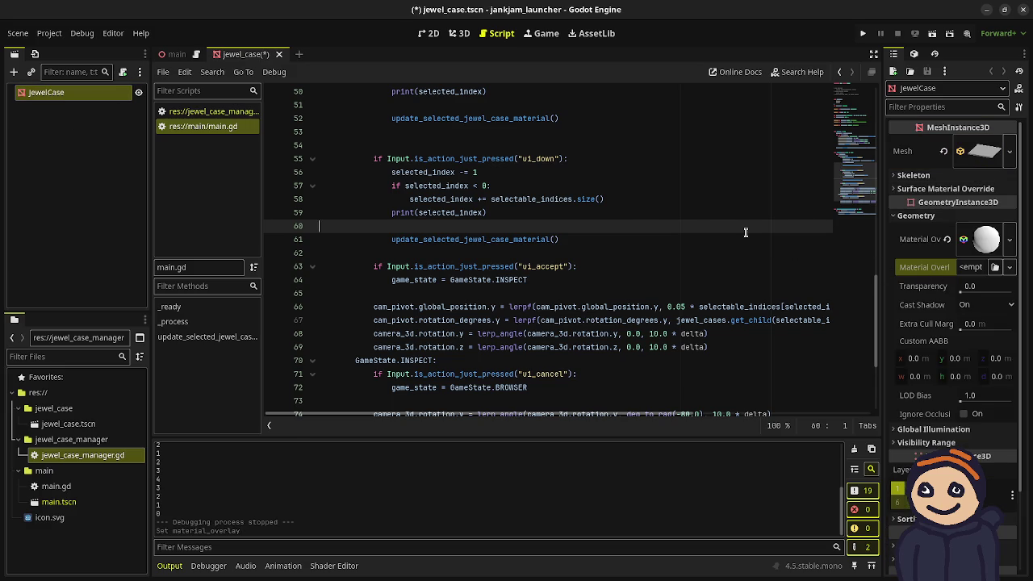
Step: Save jewel_case.tscn, then clear and hide the Output panel
key(ctrl+s)
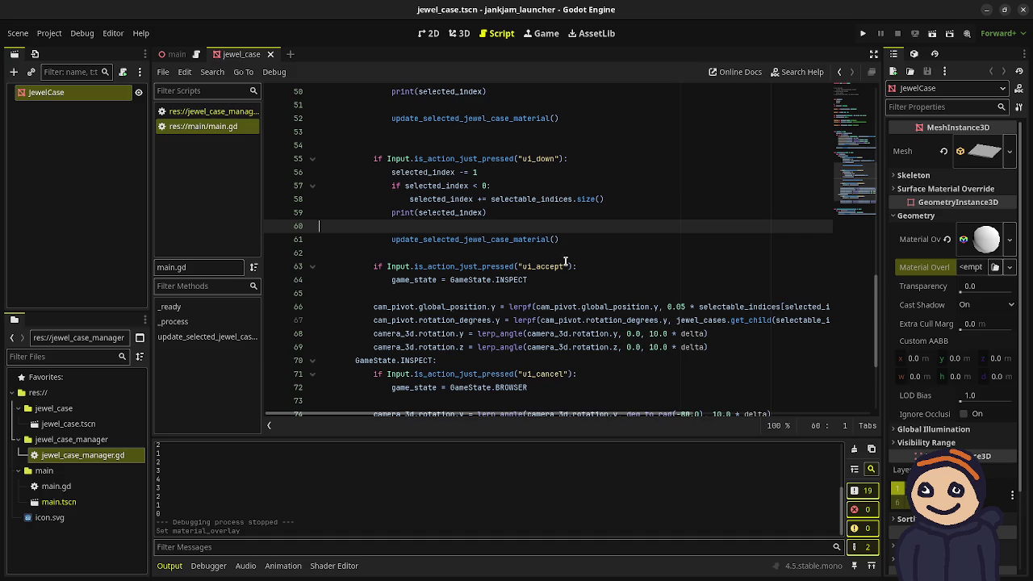
click(854, 448)
click(169, 566)
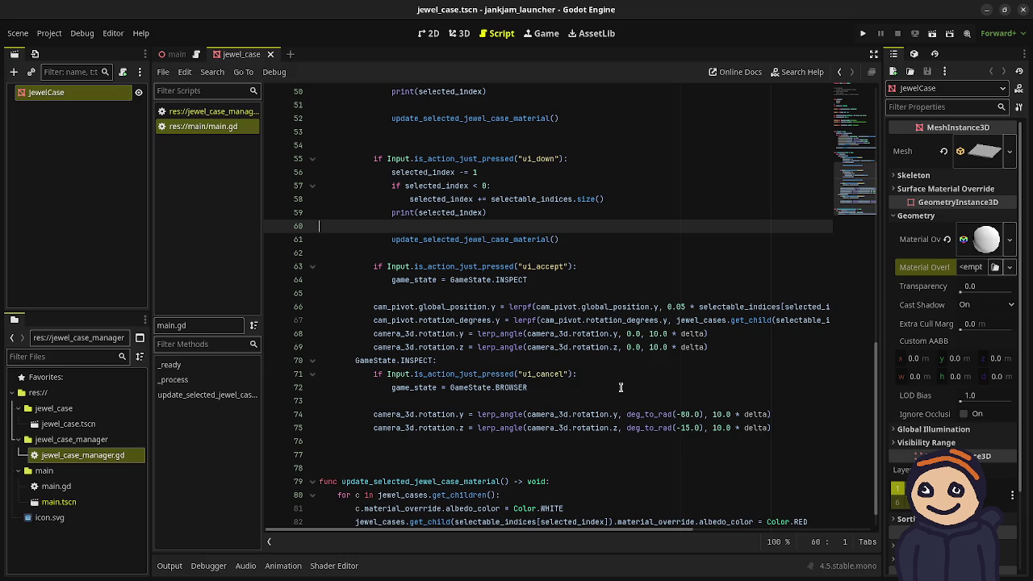
click(862, 35)
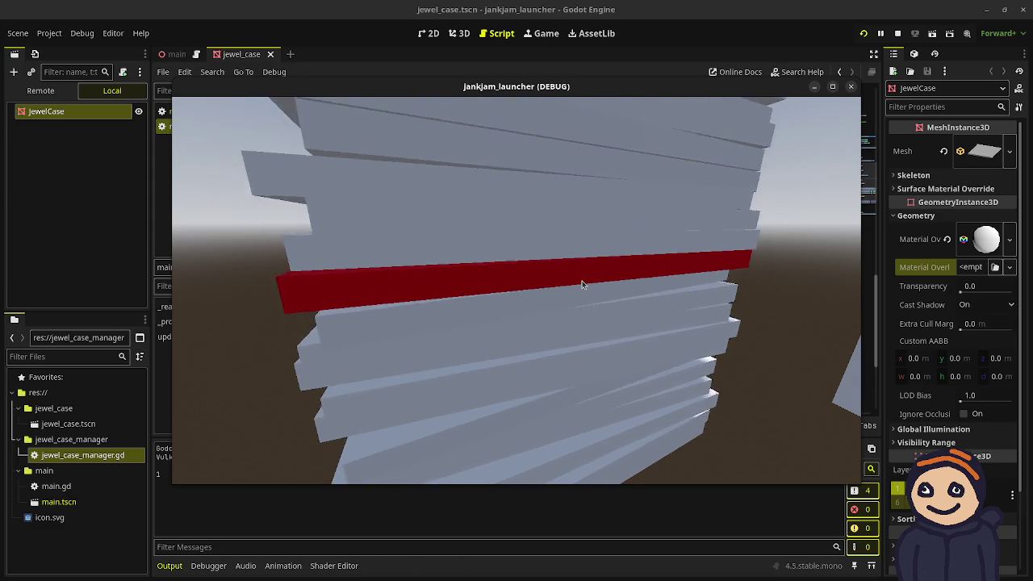
scroll(582, 284, up, 5)
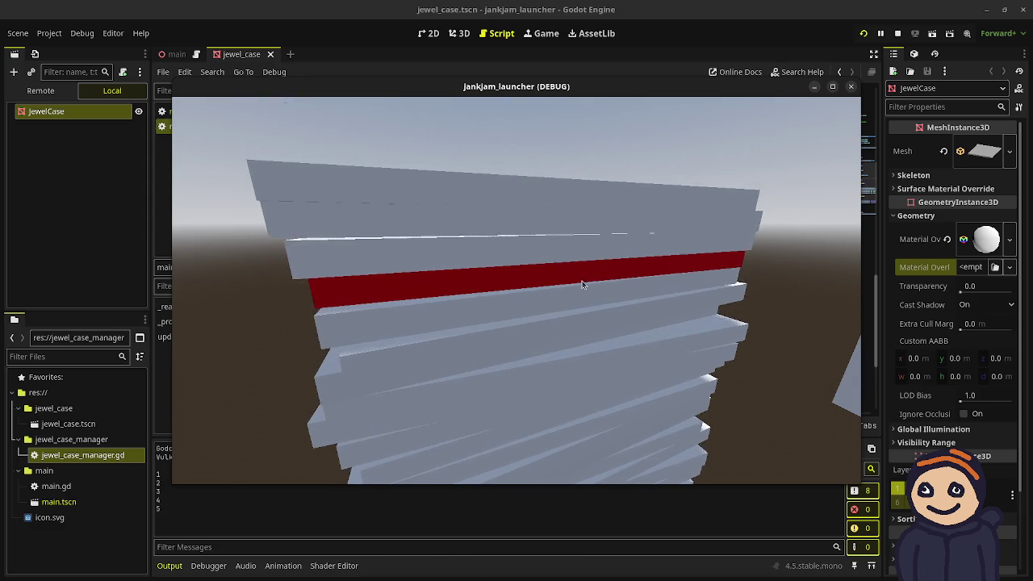
scroll(582, 284, down, 5)
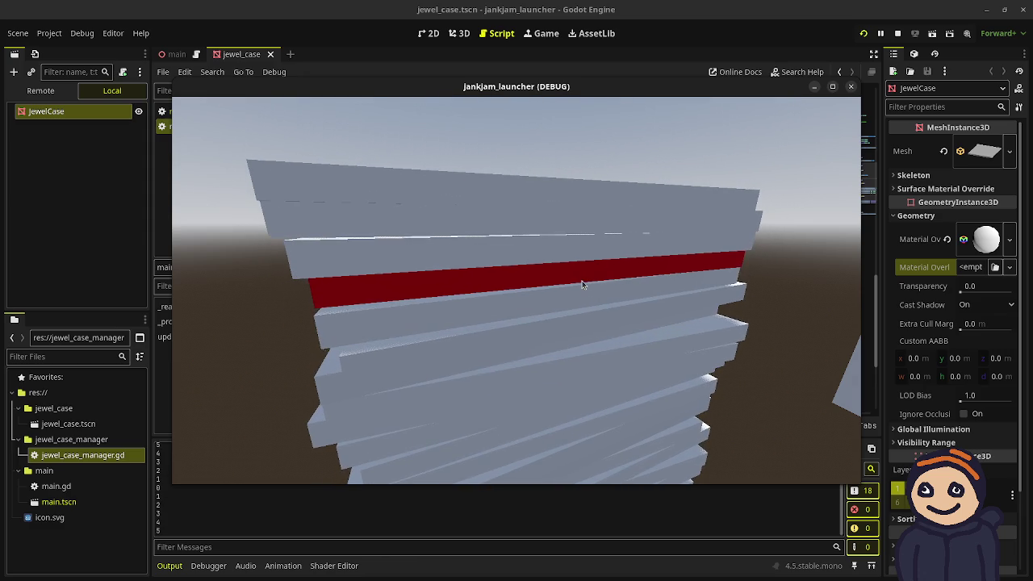
click(898, 33)
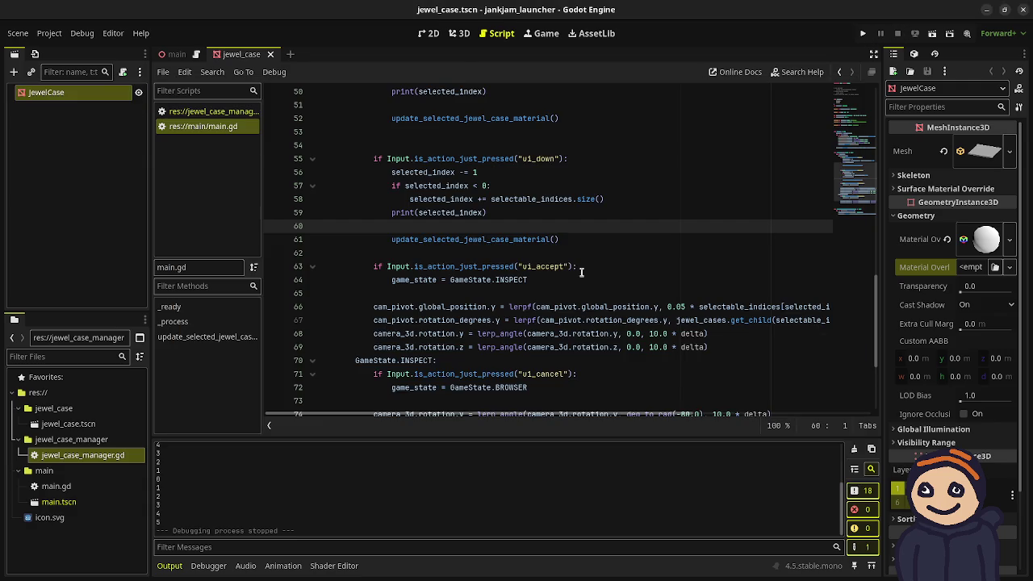
Step: Draw a large rectangle to the right of the menu flowchart in Aseprite
key(alt+Tab)
scroll(495, 245, down, 3)
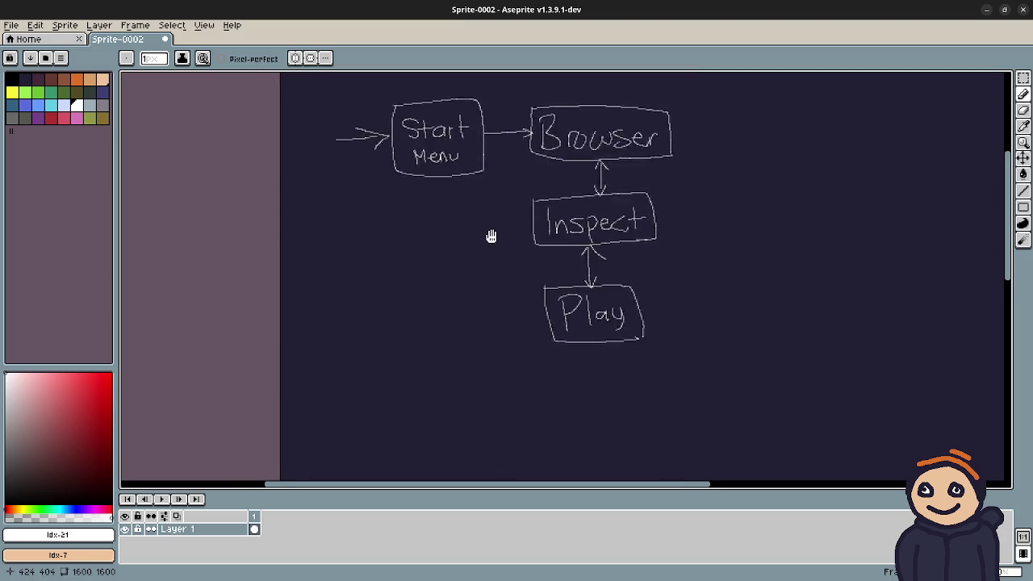
scroll(405, 150, right, 5)
scroll(405, 150, up, 3)
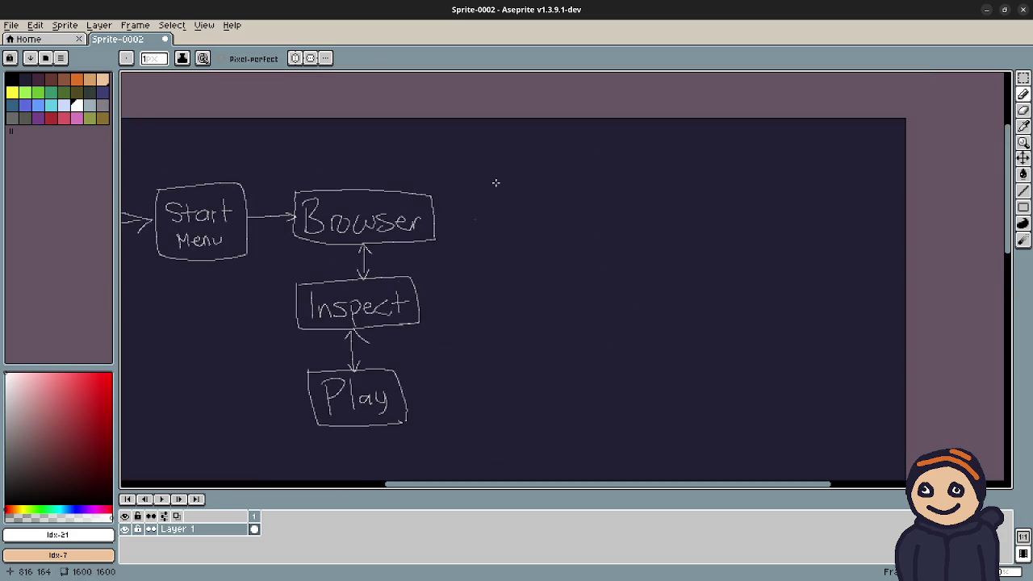
click(1024, 206)
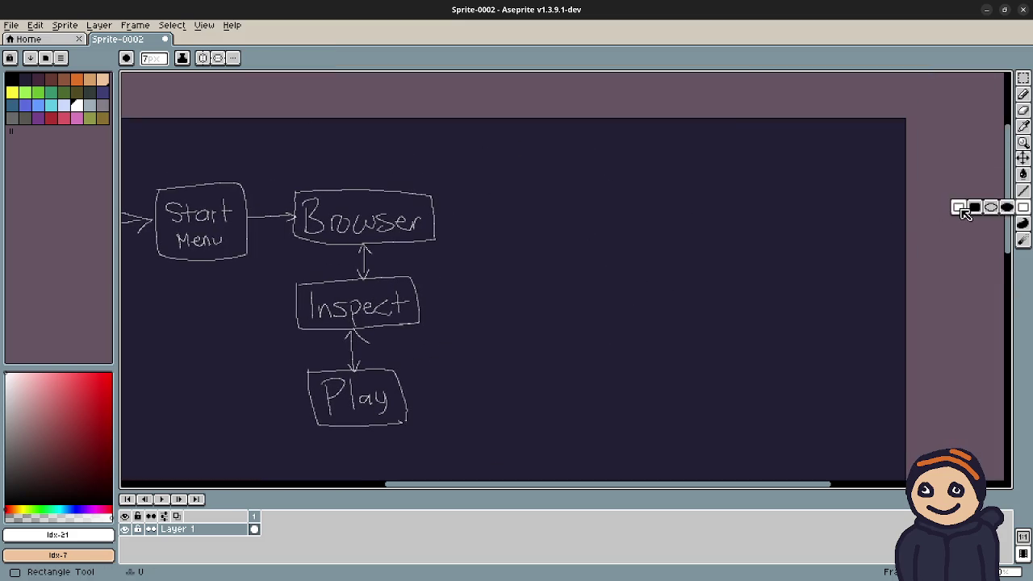
drag(533, 146, 799, 313)
key(ctrl+z)
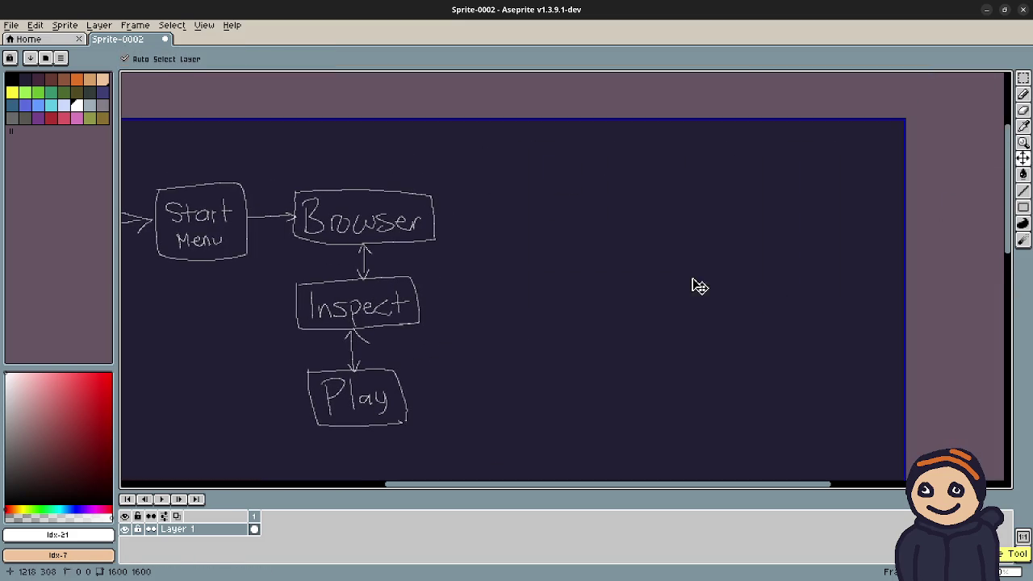
scroll(584, 218, down, 1)
mouse_move(573, 193)
mouse_down()
mouse_move(818, 315)
mouse_move(745, 339)
mouse_move(768, 341)
mouse_up()
Step: Draw a smaller box inside the large rectangle, undoing a stray thin rectangle
scroll(682, 274, up, 3)
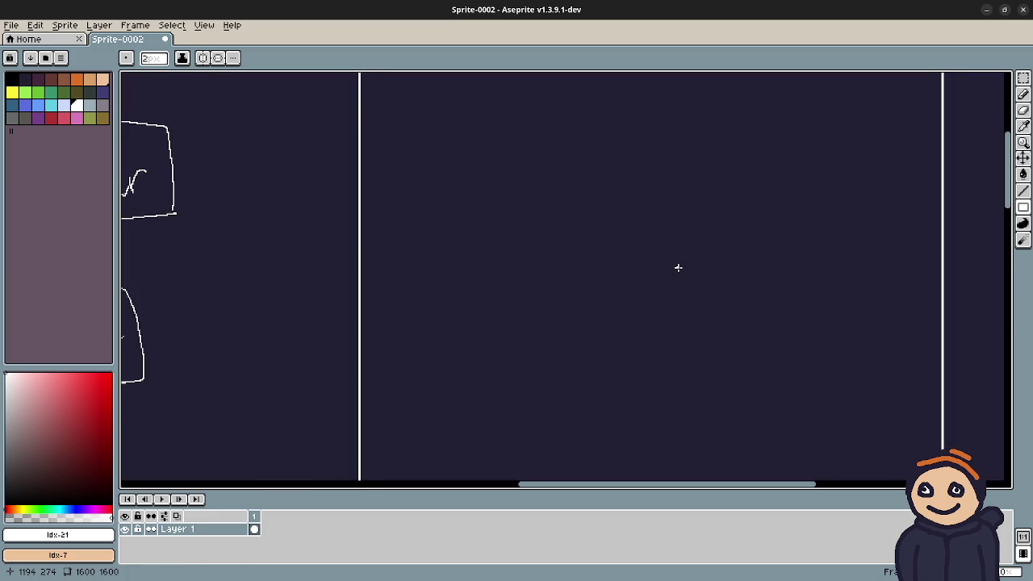
scroll(678, 267, down, 2)
scroll(541, 288, left, 2)
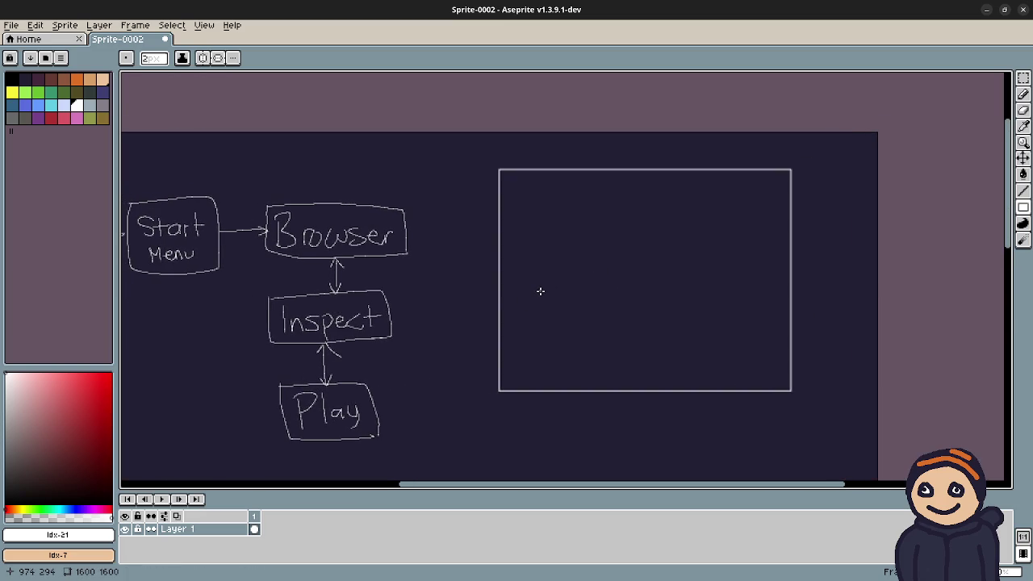
mouse_move(568, 205)
mouse_down()
mouse_move(732, 358)
mouse_move(717, 350)
mouse_up()
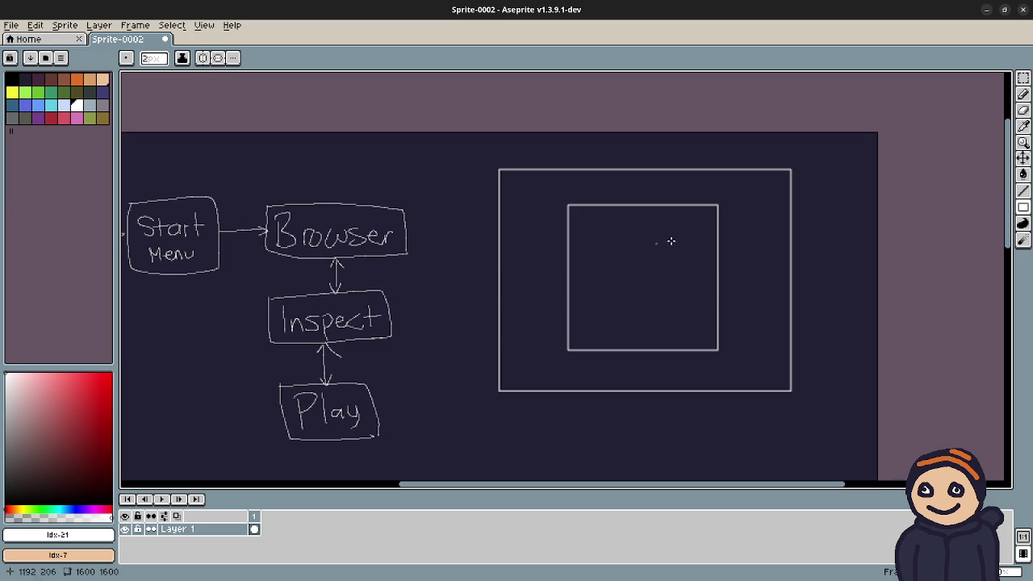
scroll(614, 265, up, 3)
scroll(509, 291, right, 1)
scroll(510, 274, down, 2)
drag(510, 217, 489, 293)
key(ctrl+z)
Step: Handwrite 'Jank Jam v2' inside the inner box with the Pencil
key(b)
drag(501, 205, 467, 294)
mouse_move(569, 265)
mouse_down()
mouse_move(602, 265)
mouse_move(623, 294)
mouse_up()
drag(635, 228, 650, 291)
drag(679, 242, 685, 294)
mouse_move(490, 339)
mouse_down()
mouse_move(510, 389)
mouse_move(460, 417)
mouse_up()
mouse_move(556, 394)
mouse_down()
mouse_move(565, 422)
mouse_move(579, 394)
mouse_move(619, 414)
mouse_move(670, 378)
mouse_move(673, 413)
mouse_move(720, 412)
mouse_up()
scroll(723, 399, down, 2)
scroll(724, 395, down, 2)
scroll(691, 341, left, 2)
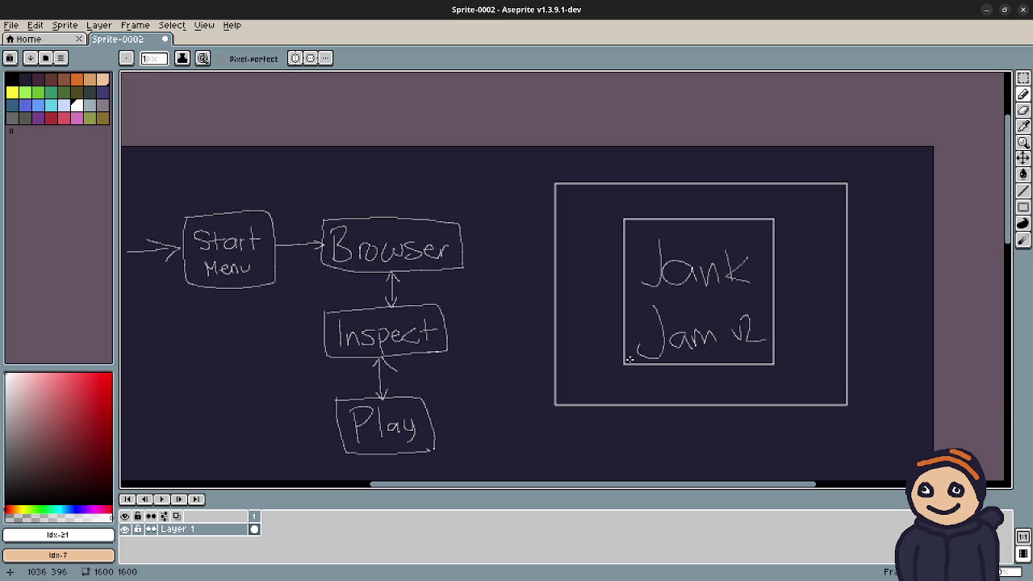
scroll(667, 359, down, 2)
scroll(666, 360, left, 1)
scroll(701, 371, down, 1)
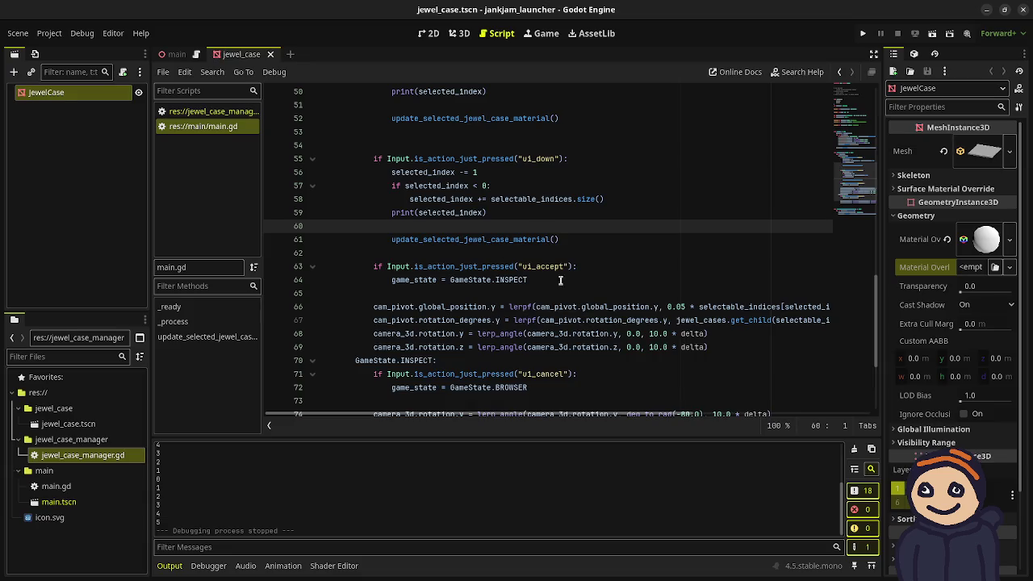
key(F5)
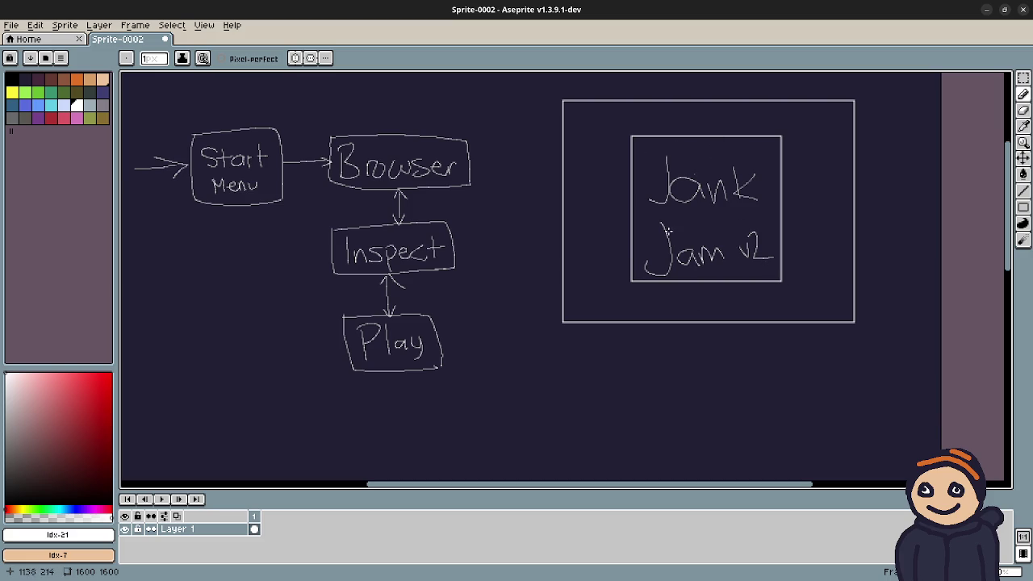
Step: Pencil 'CH3' into the inner box's top-right corner, redoing the overshooting H crossbar
scroll(754, 237, up, 2)
scroll(627, 238, up, 3)
scroll(652, 247, up, 1)
scroll(652, 247, up, 1)
mouse_move(643, 257)
mouse_down()
mouse_move(632, 330)
mouse_move(652, 321)
mouse_up()
mouse_move(664, 244)
mouse_down()
mouse_move(662, 329)
mouse_move(697, 326)
mouse_up()
mouse_move(667, 300)
mouse_down()
mouse_move(716, 289)
mouse_move(694, 285)
mouse_up()
key(ctrl+z)
mouse_move(733, 247)
mouse_down()
mouse_move(773, 256)
mouse_move(739, 322)
mouse_up()
scroll(779, 367, down, 1)
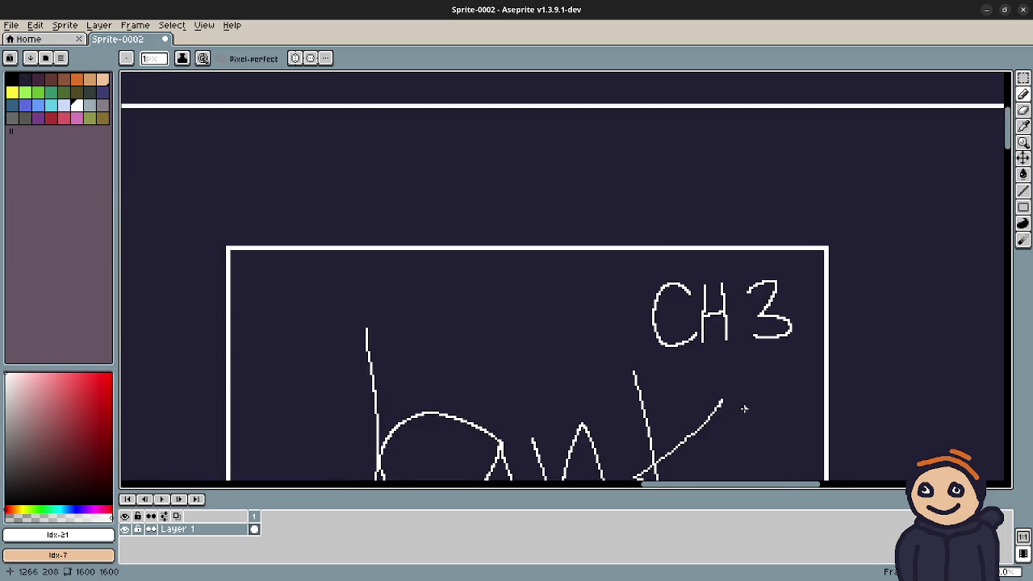
scroll(738, 409, down, 1)
mouse_move(737, 408)
mouse_down()
mouse_move(741, 230)
mouse_move(738, 260)
mouse_move(772, 311)
mouse_move(824, 298)
mouse_move(798, 288)
mouse_move(799, 257)
mouse_up()
scroll(741, 230, down, 1)
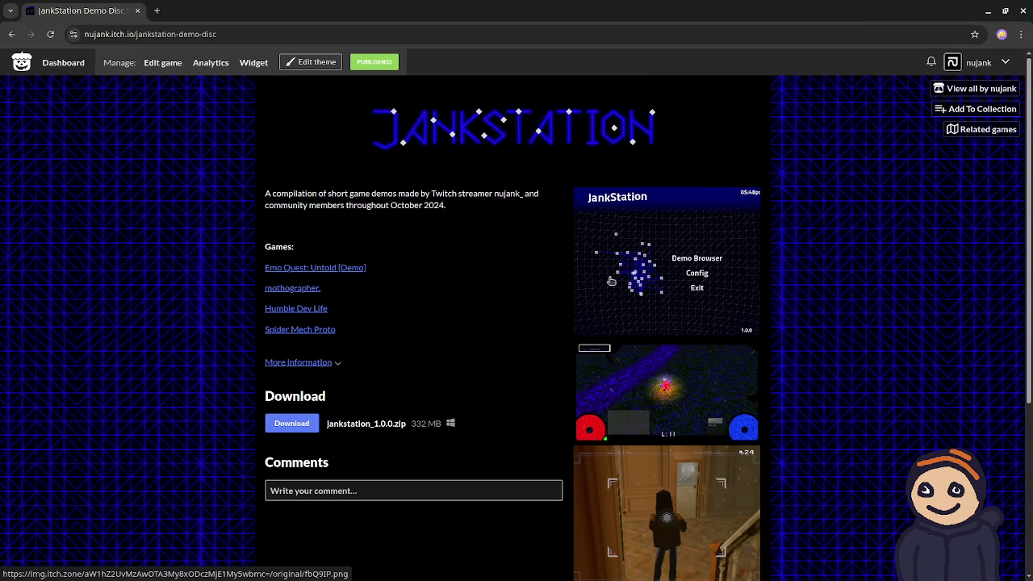
Step: Scroll through the JankStation Demo Disc itch.io page, then bring up the window overview
scroll(823, 258, down, 2)
scroll(710, 392, down, 1)
scroll(723, 452, up, 3)
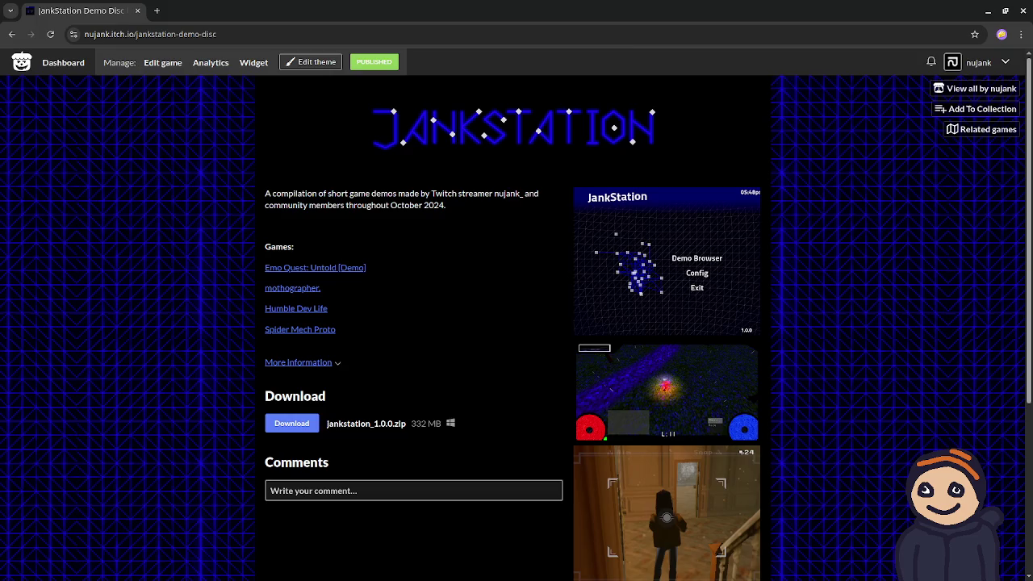
key(super)
key(super)
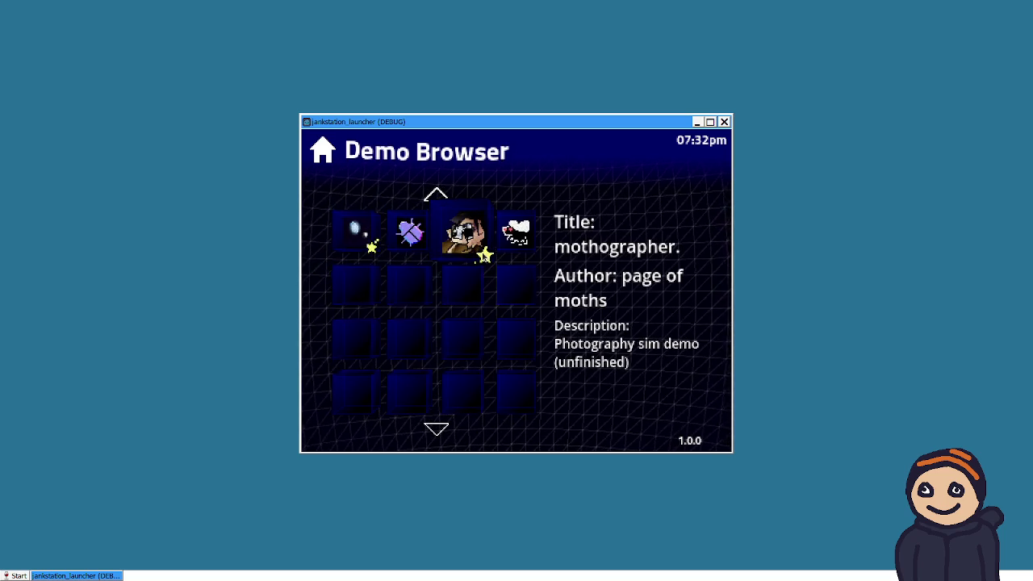
Step: Launch the Humble Dev Life demo from the Demo Browser grid
click(411, 240)
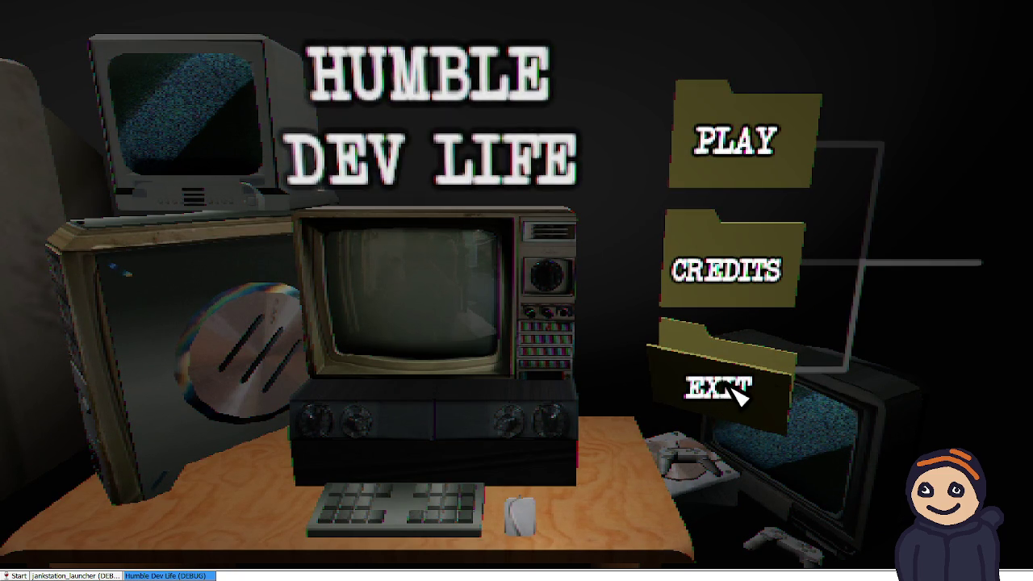
Step: Quit Humble Dev Life using the EXIT folder on its title screen
click(762, 389)
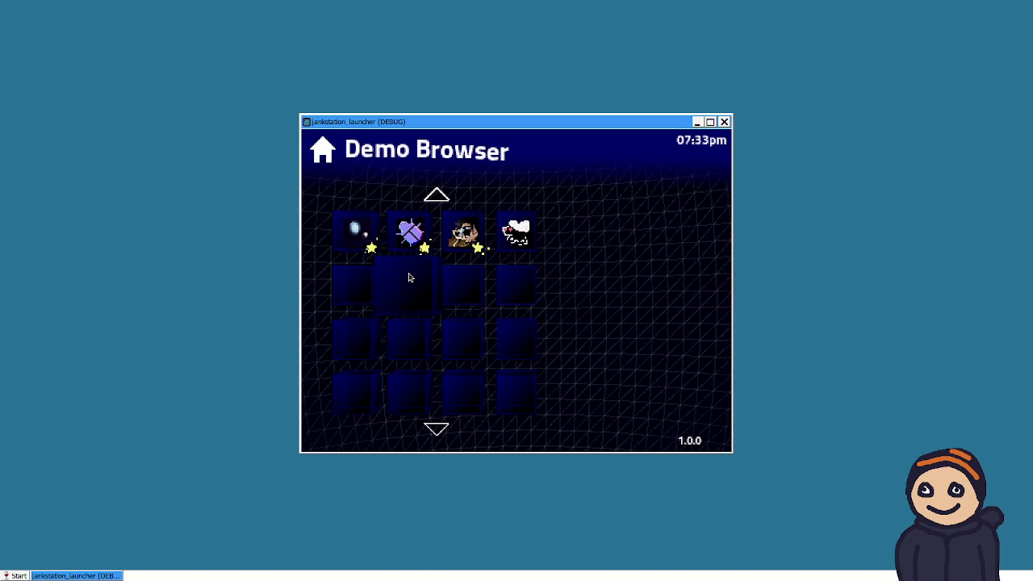
Step: Go back to the JankStation main menu and open the Config screen
click(339, 170)
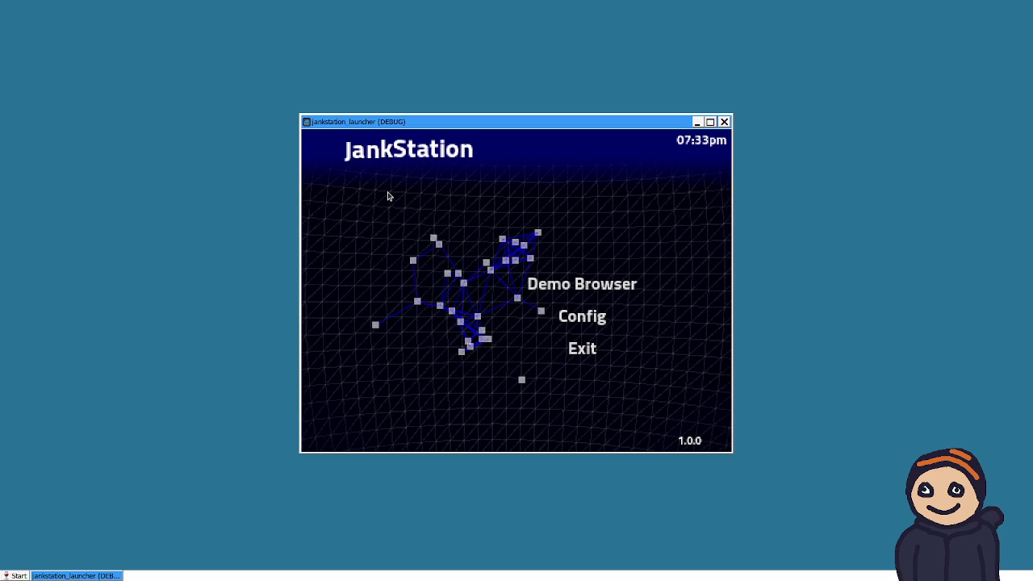
click(583, 318)
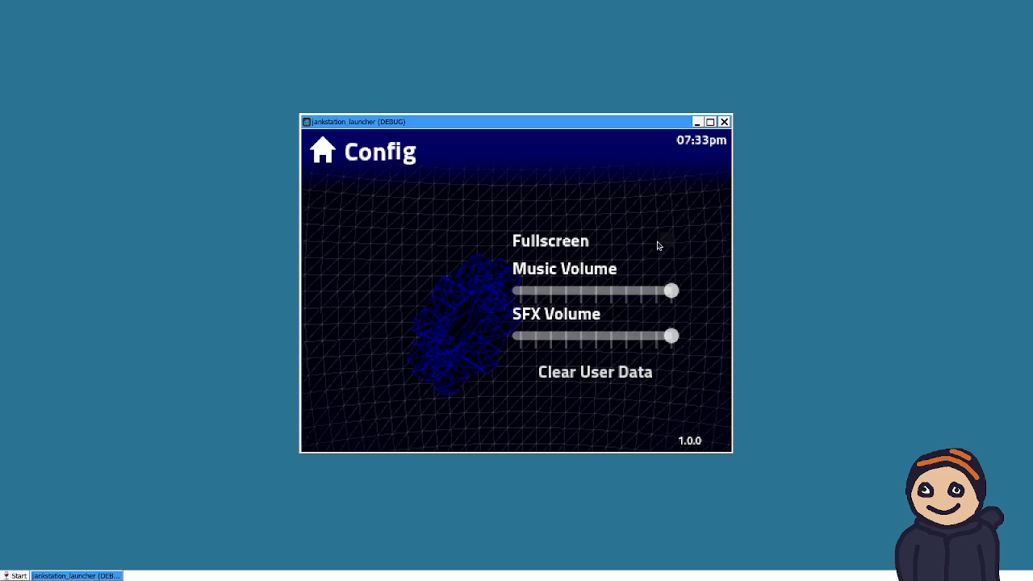
Step: Toggle Fullscreen on and off, maximize the launcher, return to the main menu and quit
click(654, 242)
click(781, 206)
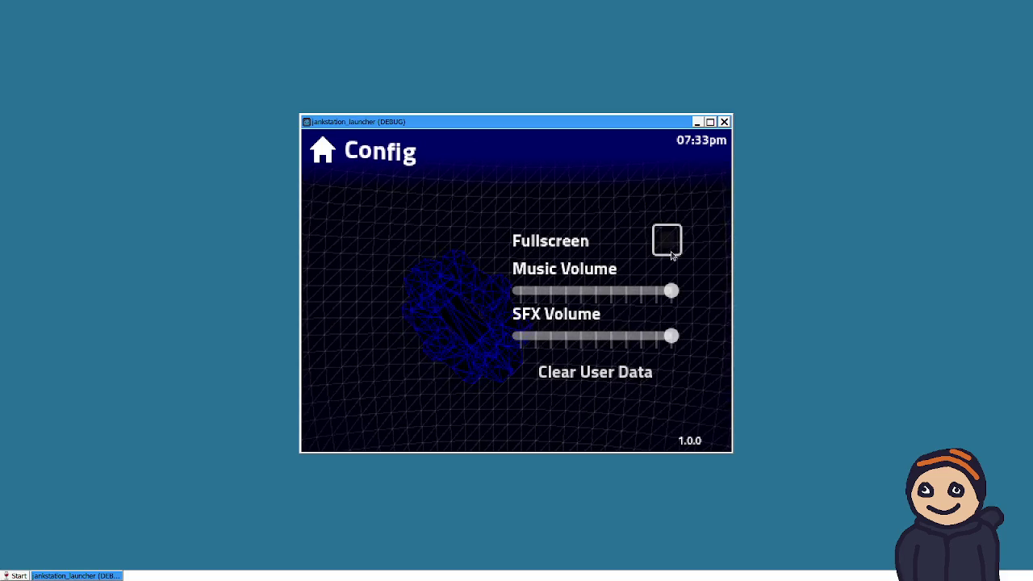
click(710, 121)
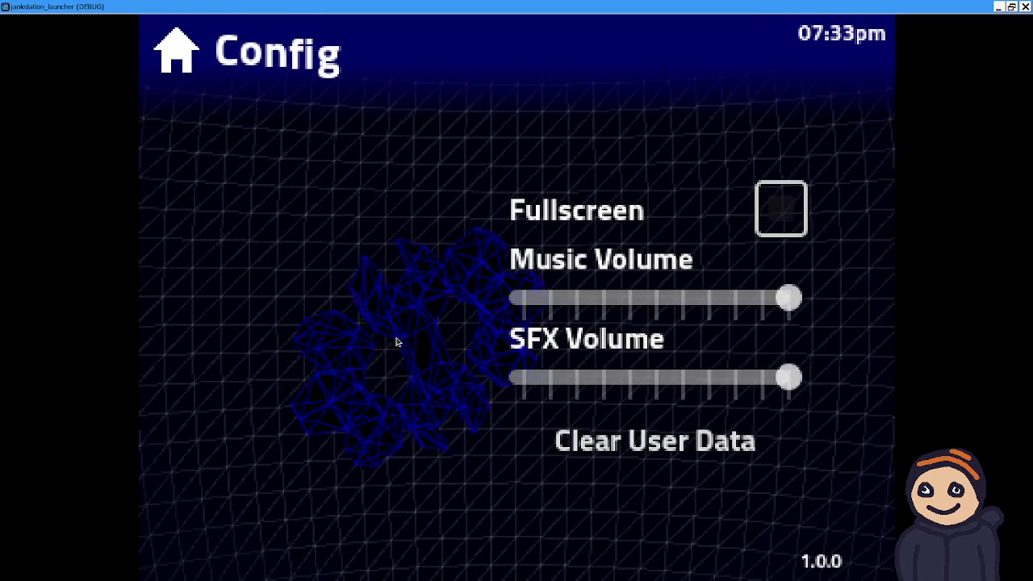
click(176, 50)
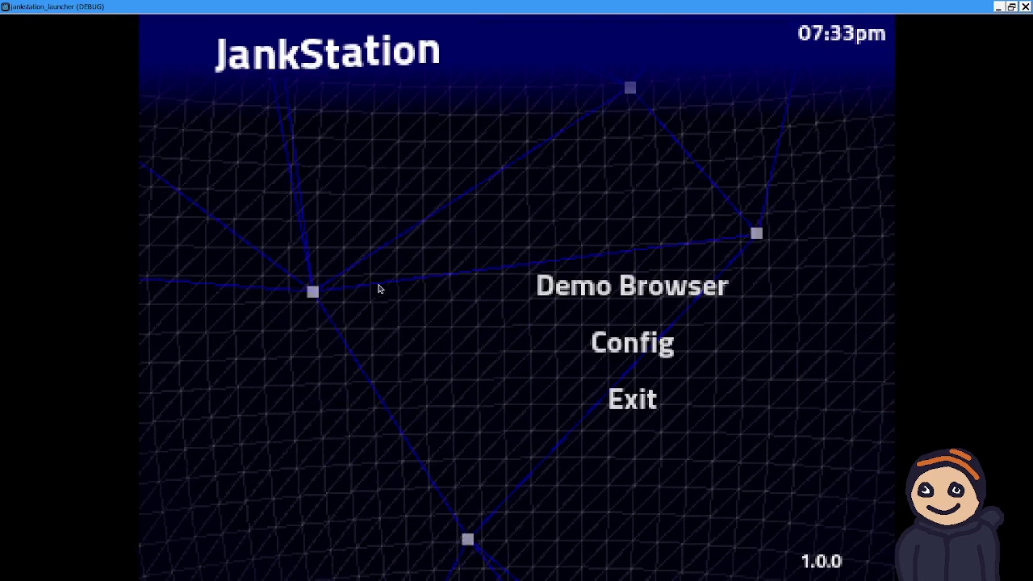
click(645, 407)
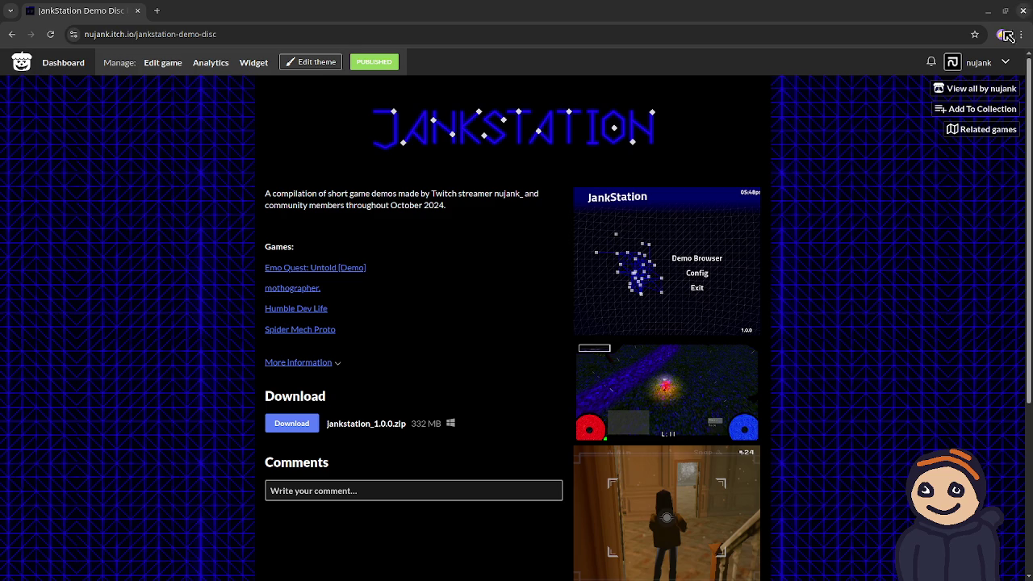
Step: Switch back to the flowchart sprite in Aseprite
key(alt+Tab)
Step: Draw a large rectangle below the sketches with a smaller box on top of it
scroll(595, 261, right, 3)
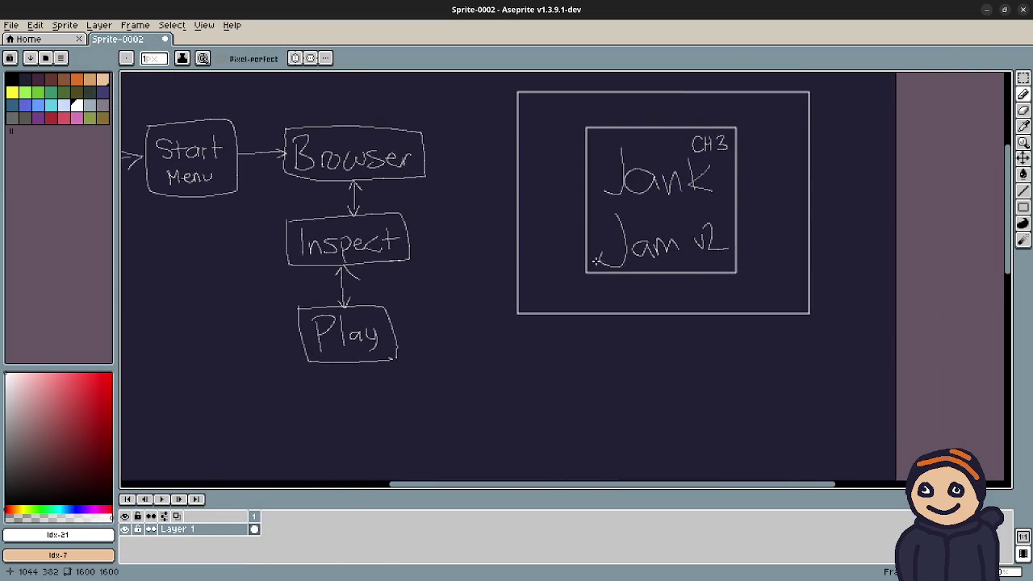
scroll(623, 281, down, 3)
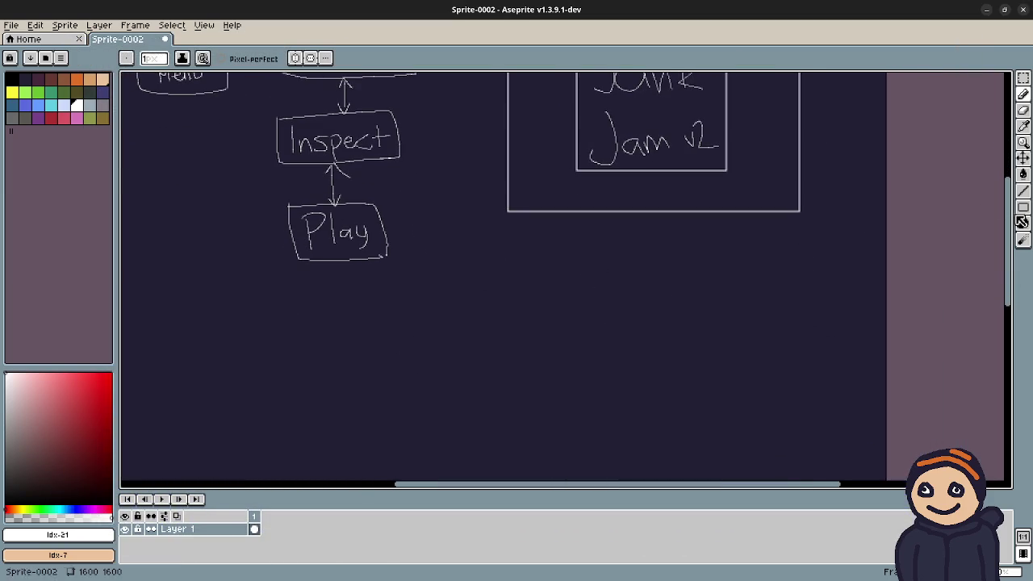
click(1024, 208)
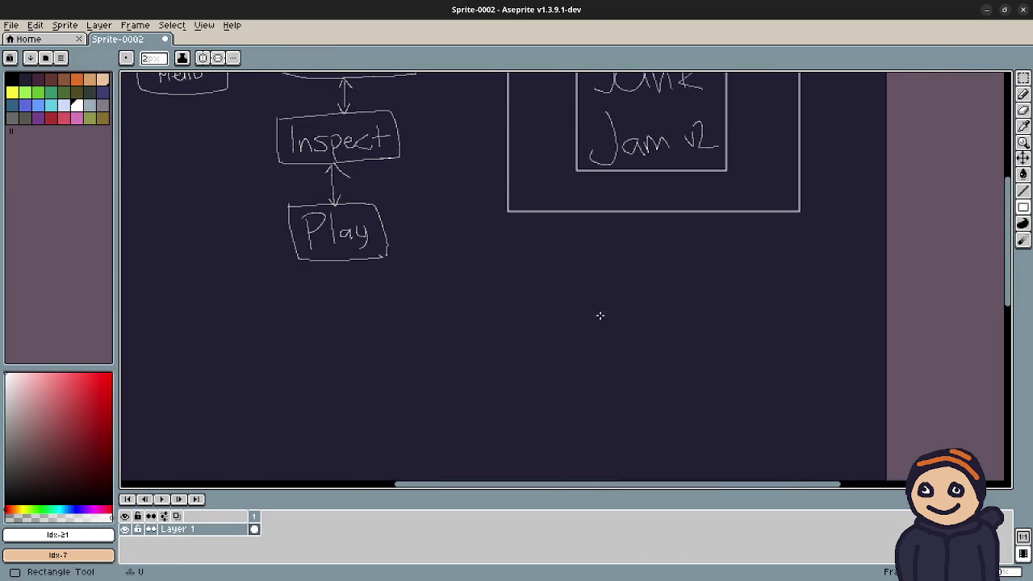
mouse_move(615, 401)
mouse_down()
mouse_move(708, 416)
mouse_move(702, 423)
mouse_up()
mouse_move(603, 277)
mouse_down()
mouse_move(634, 309)
mouse_move(674, 310)
mouse_up()
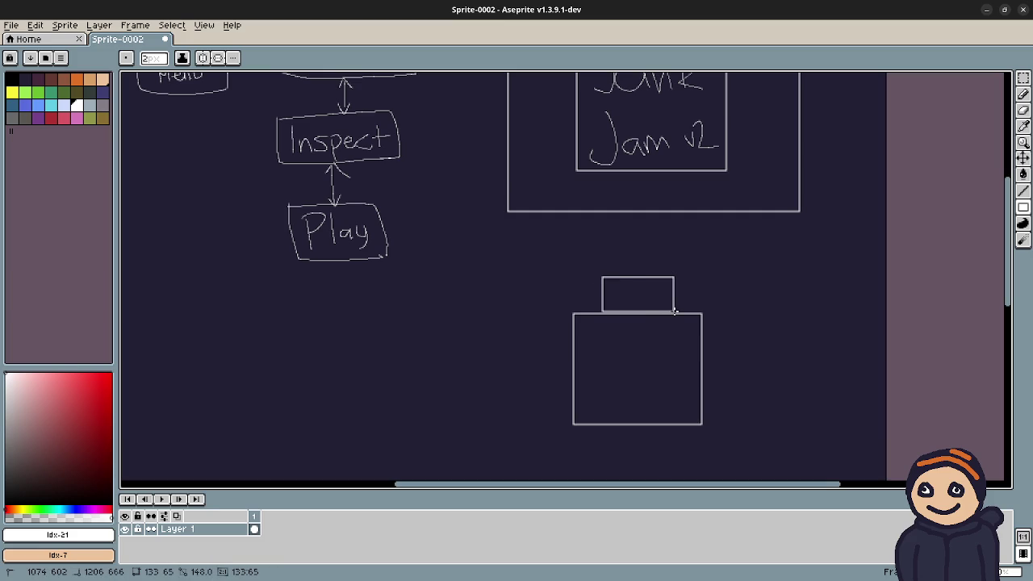
drag(675, 311, 674, 311)
scroll(655, 355, up, 1)
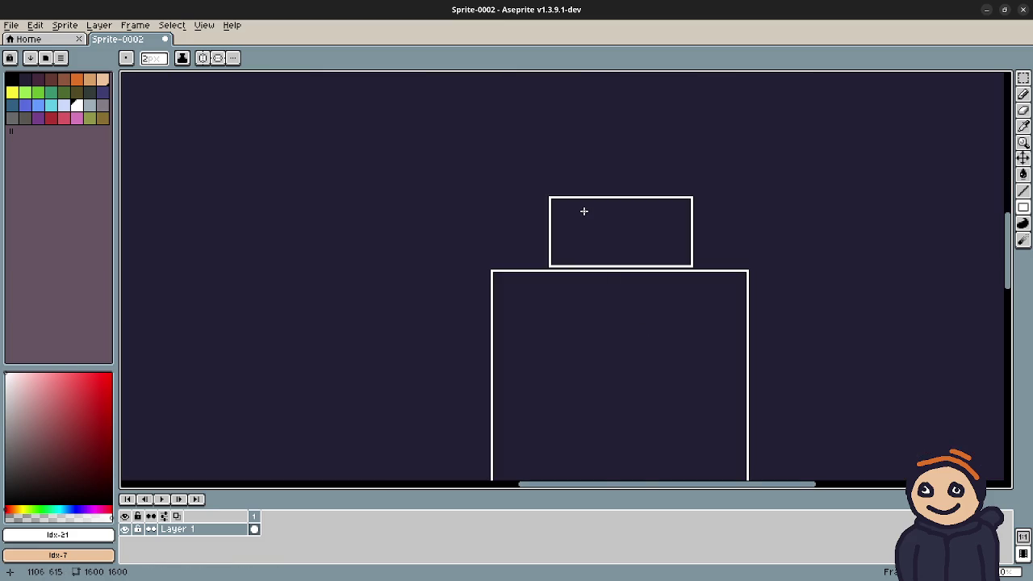
scroll(597, 231, up, 3)
scroll(572, 209, up, 1)
Step: Handwrite '7:00' in the small box with the Pencil and recentre the wireframe
key(b)
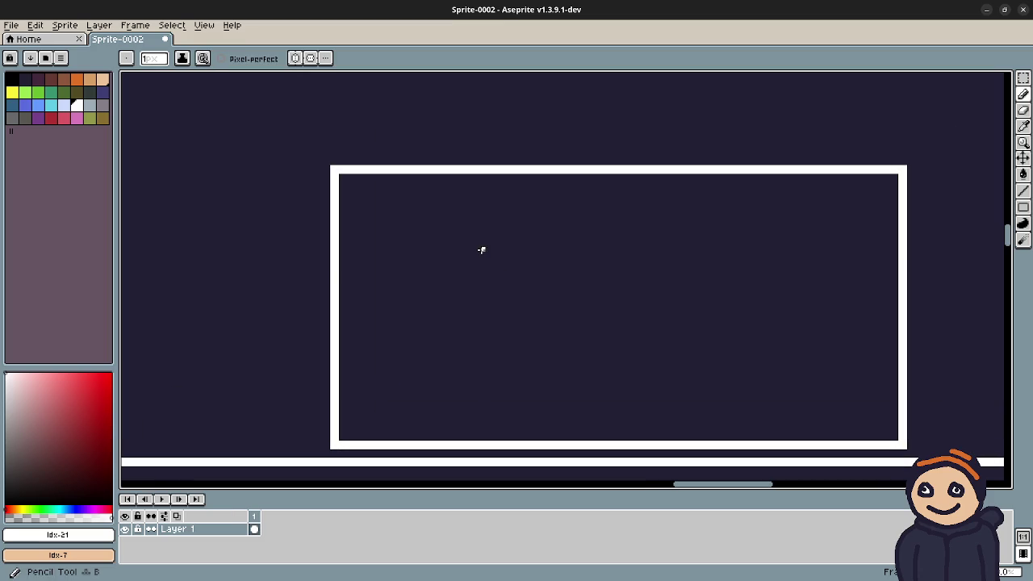
mouse_move(429, 232)
mouse_down()
mouse_move(445, 237)
mouse_move(504, 355)
mouse_up()
click(595, 270)
click(598, 339)
drag(685, 271, 707, 289)
mouse_move(777, 283)
mouse_down()
mouse_move(793, 357)
mouse_move(779, 282)
mouse_up()
scroll(713, 417, down, 1)
scroll(699, 393, down, 3)
drag(708, 422, 639, 218)
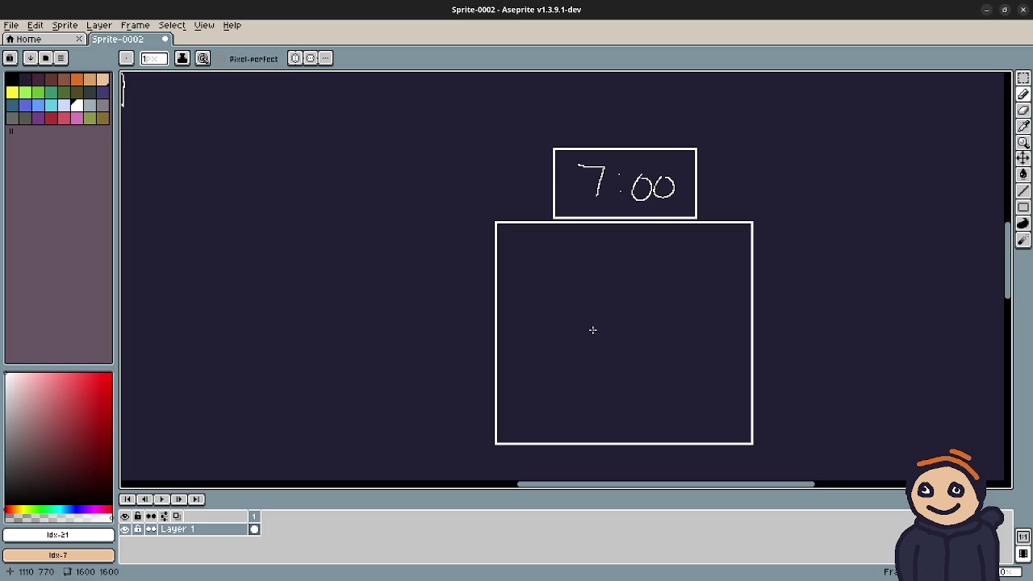
Step: Pencil the word 'Jank' and, beneath it, 'Jam' inside the large box under the 7:00 label
drag(623, 345, 613, 309)
click(589, 277)
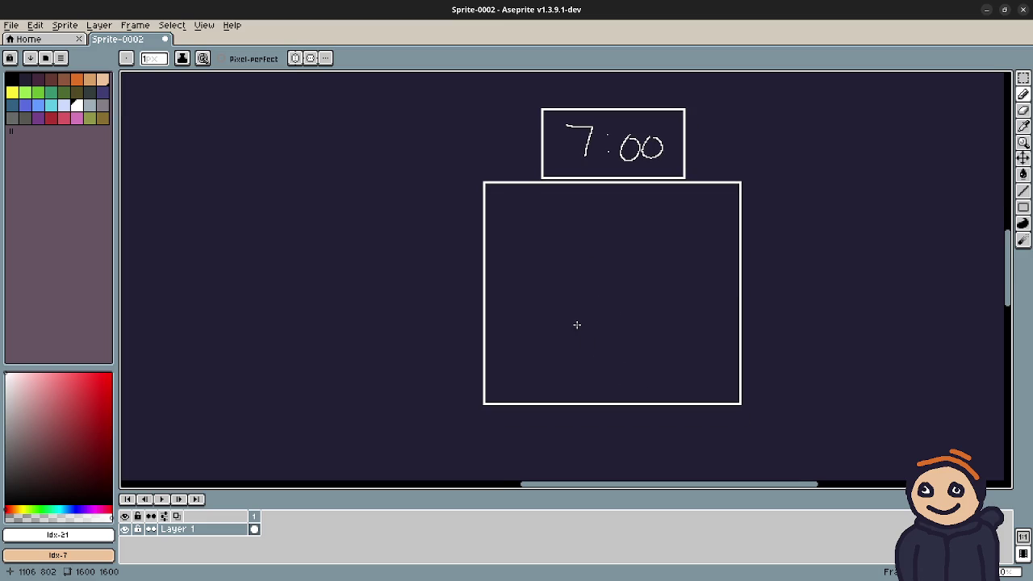
click(563, 264)
mouse_move(555, 213)
mouse_down()
mouse_move(539, 286)
mouse_move(629, 282)
mouse_up()
drag(640, 215, 643, 282)
drag(671, 239, 681, 281)
drag(551, 336, 523, 361)
mouse_move(585, 332)
mouse_down()
mouse_move(587, 364)
mouse_move(622, 360)
mouse_up()
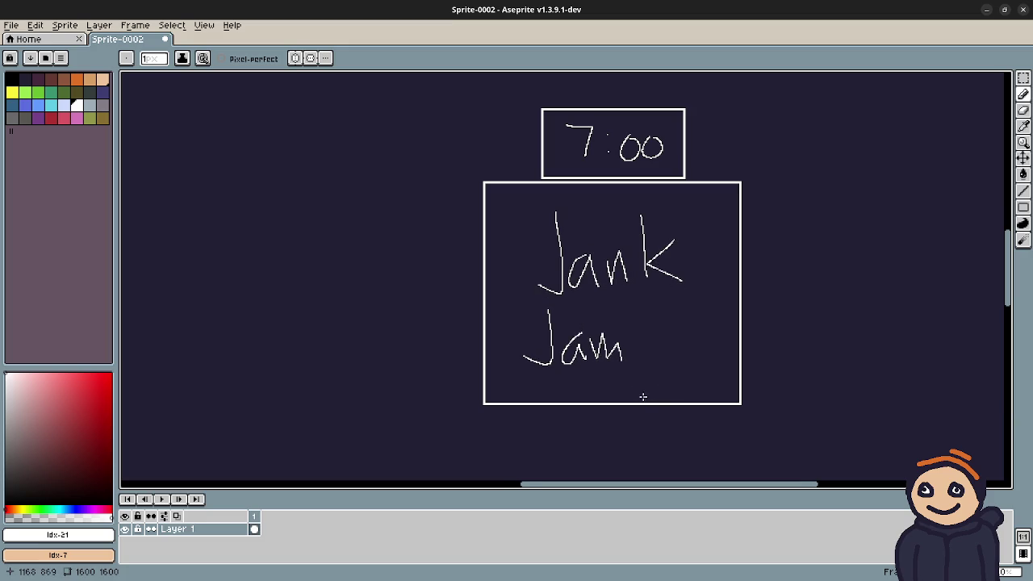
scroll(565, 379, down, 3)
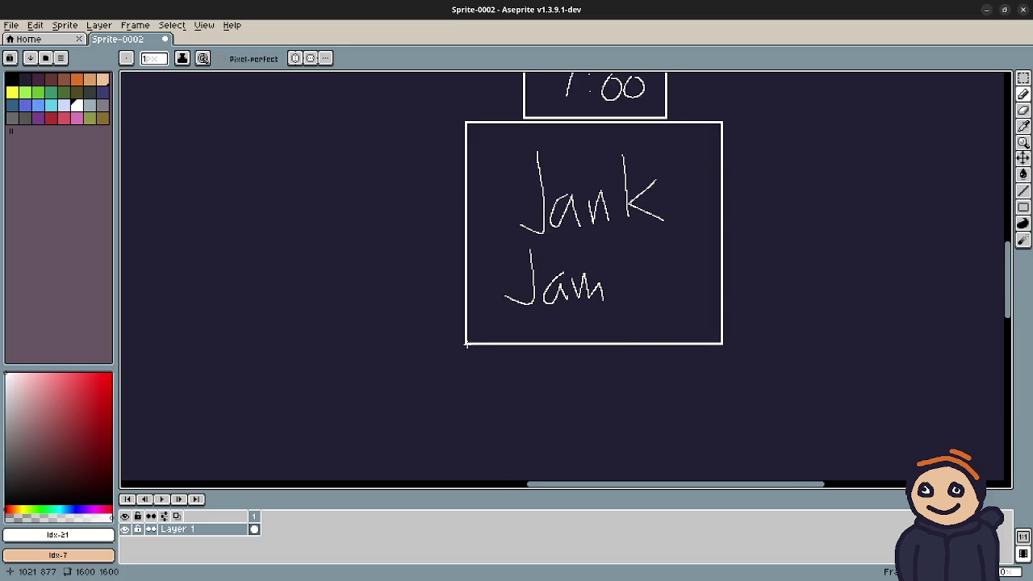
Step: Draw a narrow hollow rectangle strip along the large box's right edge
click(1023, 207)
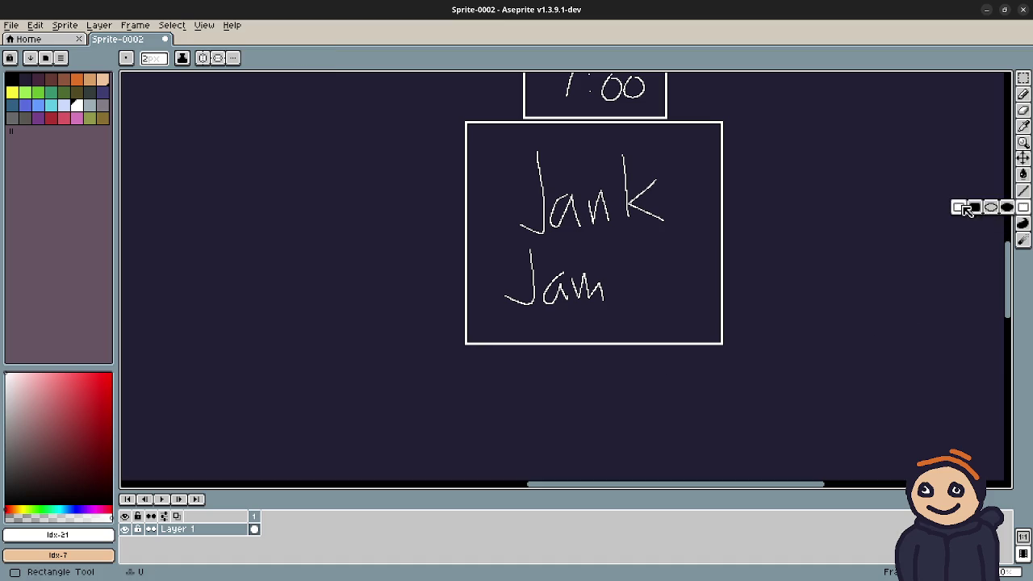
click(958, 207)
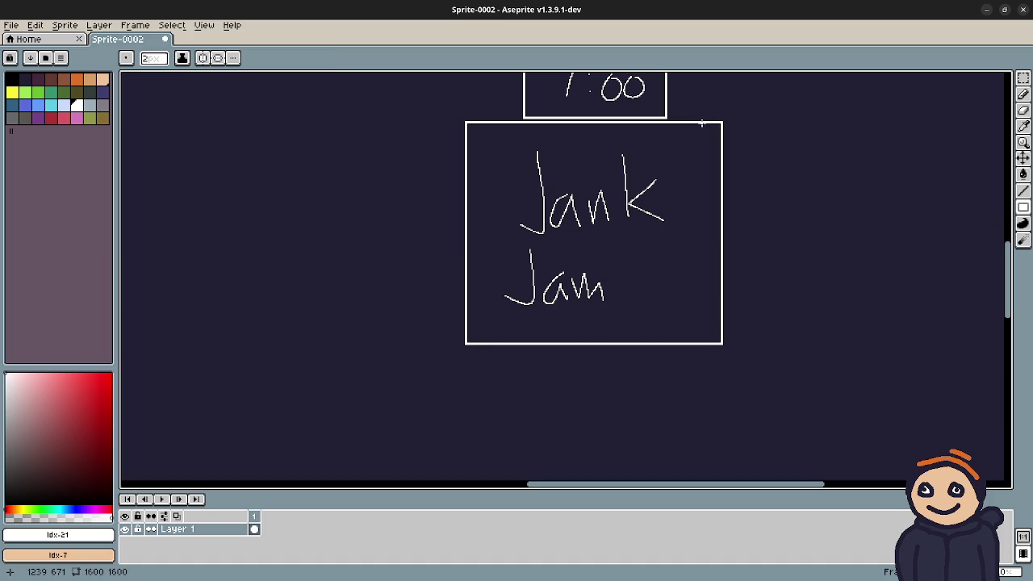
drag(685, 122, 723, 344)
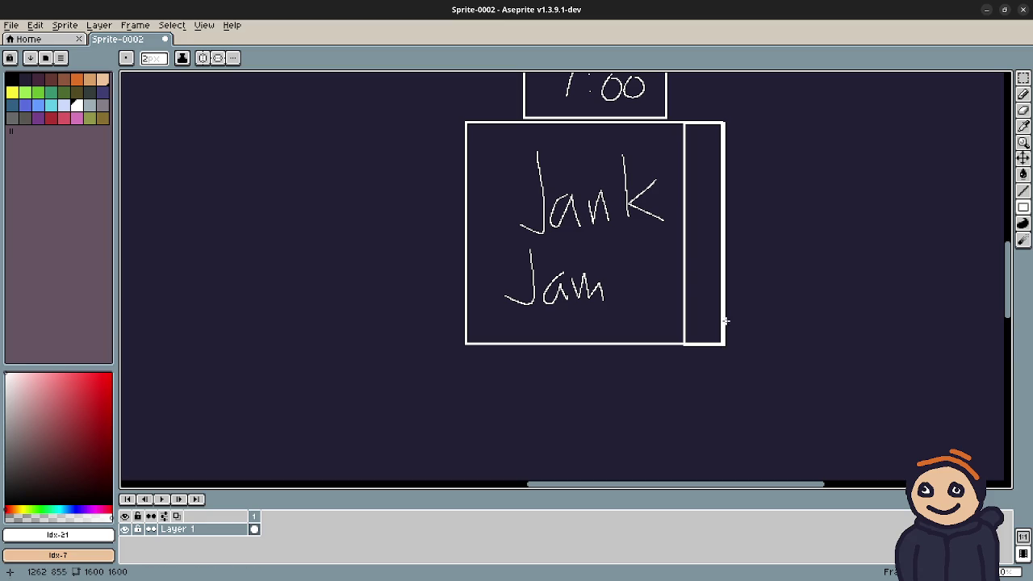
drag(705, 231, 690, 289)
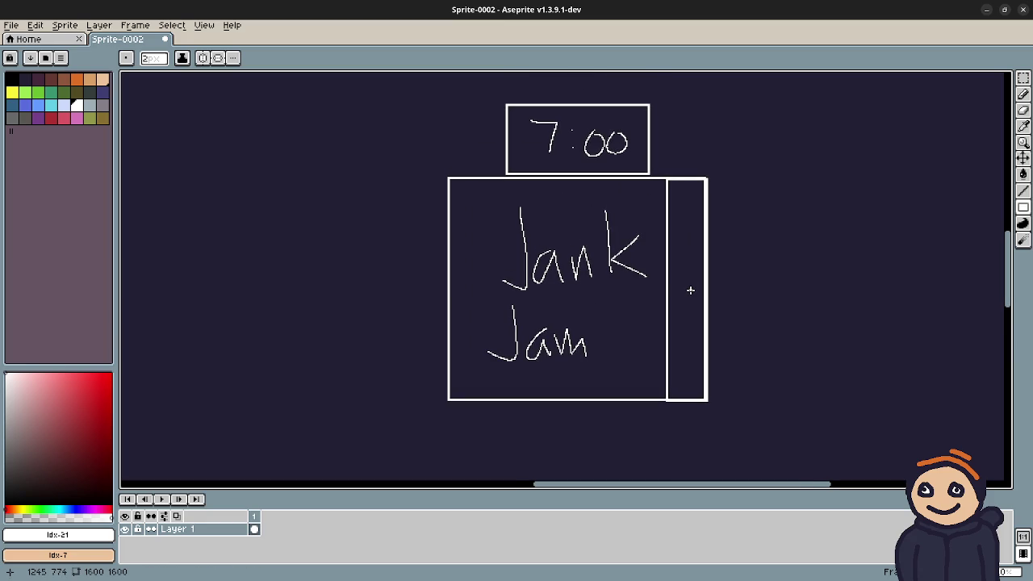
Step: Freehand two small ovals stacked in the right-side strip
key(b)
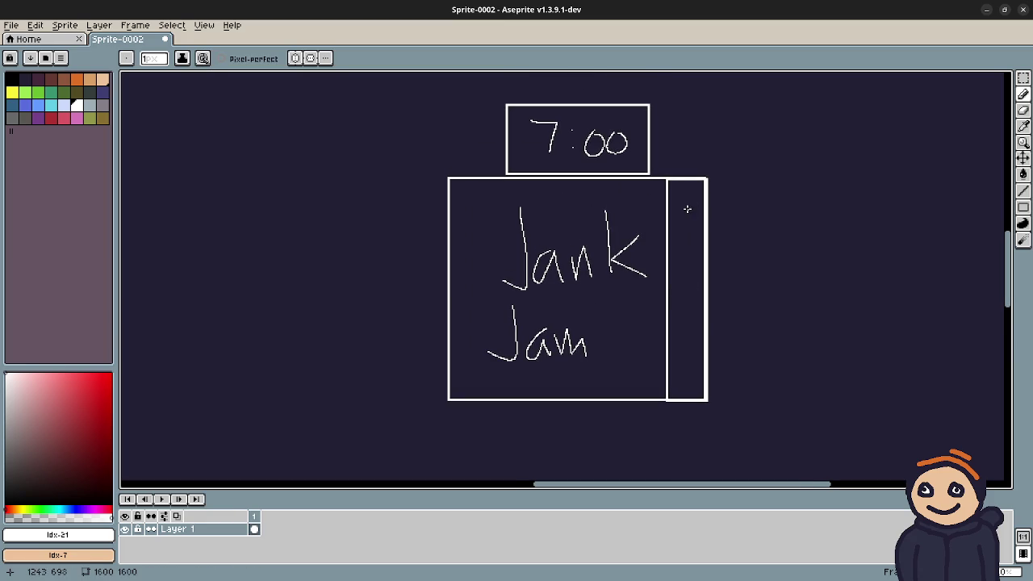
scroll(686, 209, up, 3)
mouse_move(690, 188)
mouse_down()
mouse_move(690, 254)
mouse_move(688, 184)
mouse_up()
scroll(703, 358, right, 3)
scroll(634, 208, down, 3)
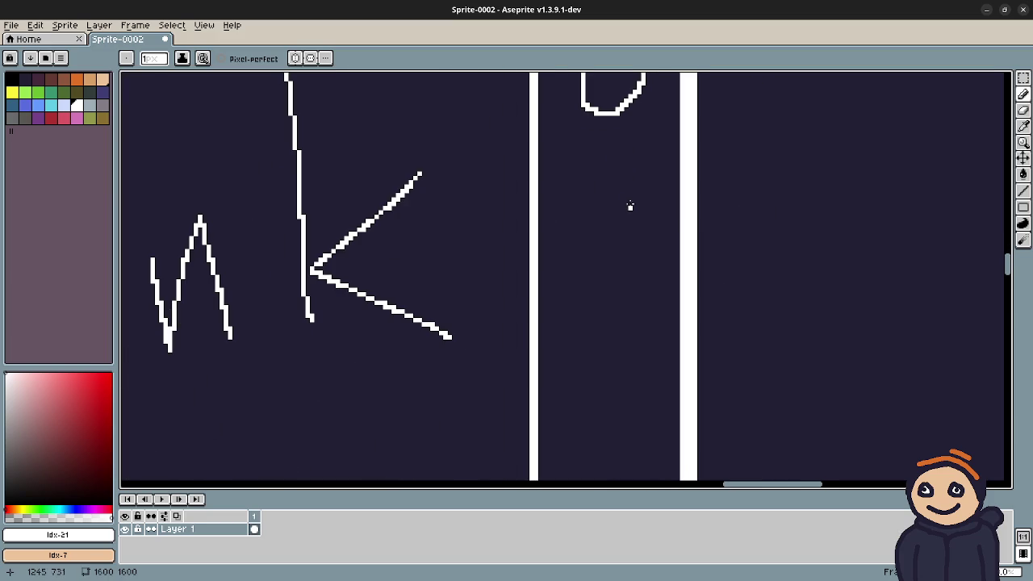
mouse_move(618, 198)
mouse_down()
mouse_move(652, 234)
mouse_move(650, 216)
mouse_up()
scroll(681, 286, down, 3)
scroll(655, 372, up, 3)
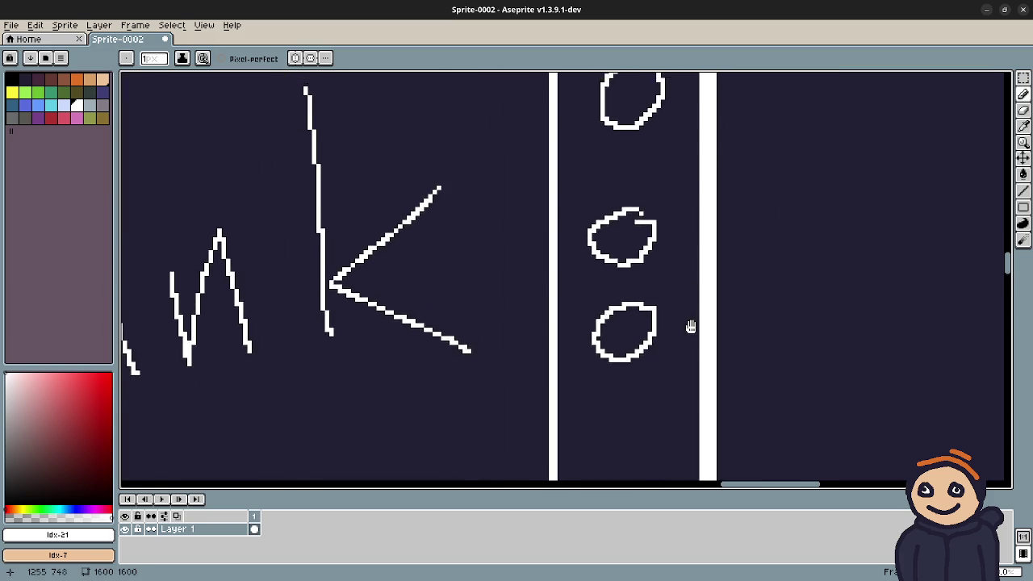
scroll(688, 329, up, 2)
mouse_move(690, 340)
mouse_down()
mouse_move(707, 173)
mouse_move(726, 285)
mouse_up()
Step: Undo the misplaced oval and redraw it below the top one
key(ctrl+z)
scroll(708, 368, up, 2)
scroll(670, 235, down, 3)
mouse_move(655, 230)
mouse_down()
mouse_move(623, 278)
mouse_move(638, 224)
mouse_move(636, 288)
mouse_move(764, 224)
mouse_up()
scroll(638, 224, down, 3)
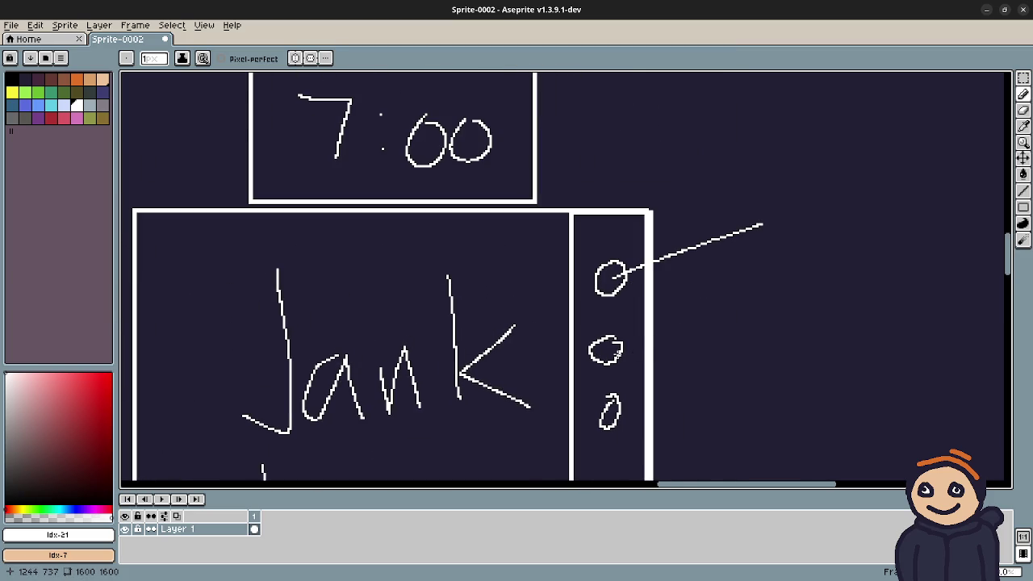
Step: Draw rightward lines from the middle and bottom circles, letter 'Exit', and start 'Br' at top
drag(608, 351, 773, 332)
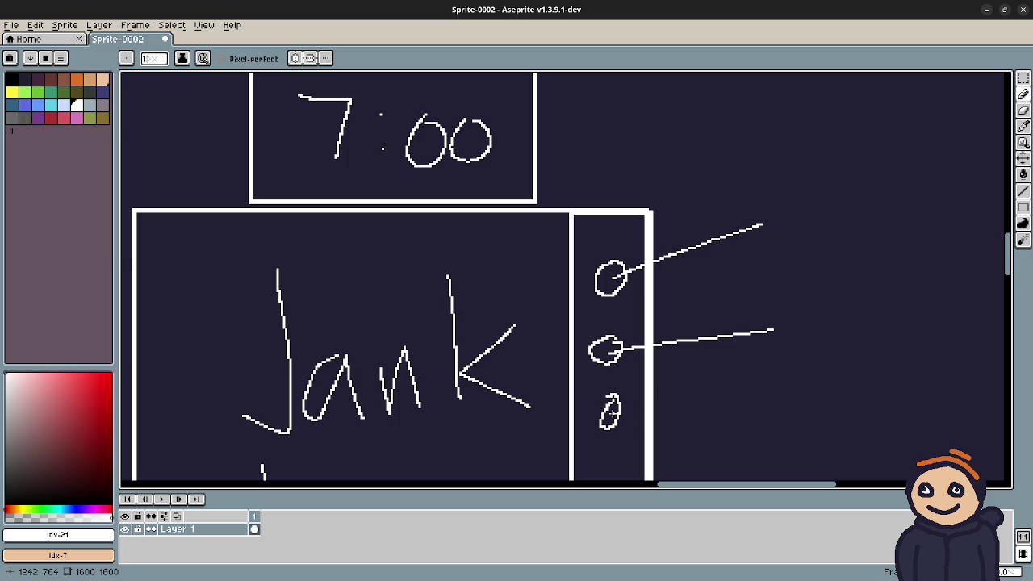
mouse_move(614, 414)
mouse_down()
mouse_move(703, 417)
mouse_move(731, 448)
mouse_move(758, 422)
mouse_move(755, 400)
mouse_move(795, 436)
mouse_move(769, 444)
mouse_up()
drag(811, 411, 814, 438)
click(809, 397)
drag(817, 380, 838, 442)
drag(823, 408, 849, 402)
drag(740, 271, 734, 321)
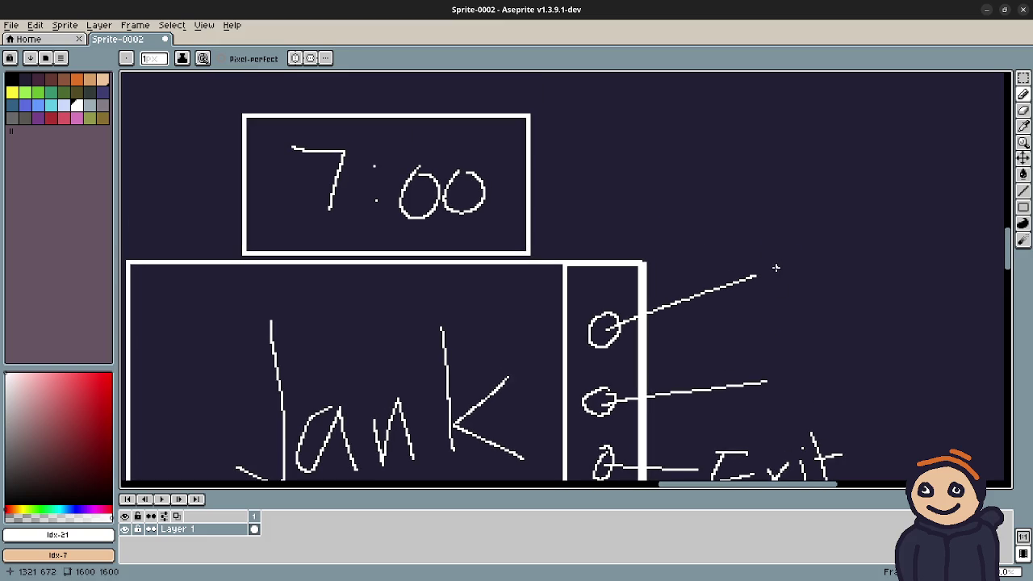
mouse_move(775, 255)
mouse_down()
mouse_move(778, 303)
mouse_move(784, 283)
mouse_move(790, 303)
mouse_move(825, 304)
mouse_move(844, 279)
mouse_up()
Step: Redo the botched letters and write 'Browser' beside the top circle's line
key(ctrl+z)
key(ctrl+z)
scroll(847, 295, up, 3)
mouse_move(547, 289)
mouse_down()
mouse_move(564, 343)
mouse_move(583, 280)
mouse_move(633, 279)
mouse_move(668, 324)
mouse_move(705, 272)
mouse_move(736, 313)
mouse_move(803, 266)
mouse_move(799, 306)
mouse_move(844, 255)
mouse_up()
drag(705, 399, 792, 205)
Step: Hand-write 'Config' at the end of the middle circle's line
mouse_move(615, 253)
mouse_down()
mouse_move(584, 327)
mouse_move(685, 293)
mouse_move(699, 323)
mouse_up()
drag(706, 280, 765, 320)
mouse_move(780, 229)
mouse_down()
mouse_move(787, 317)
mouse_move(807, 279)
mouse_move(818, 321)
mouse_up()
click(811, 260)
mouse_move(861, 270)
mouse_down()
mouse_move(871, 274)
mouse_move(830, 357)
mouse_up()
scroll(657, 334, down, 3)
scroll(634, 319, up, 2)
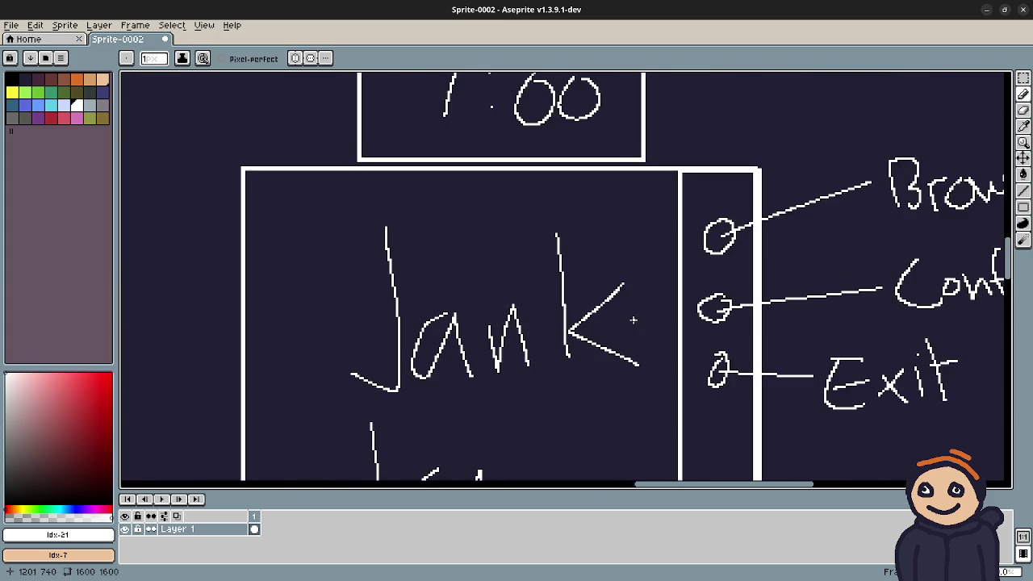
drag(638, 307, 669, 218)
scroll(715, 277, down, 2)
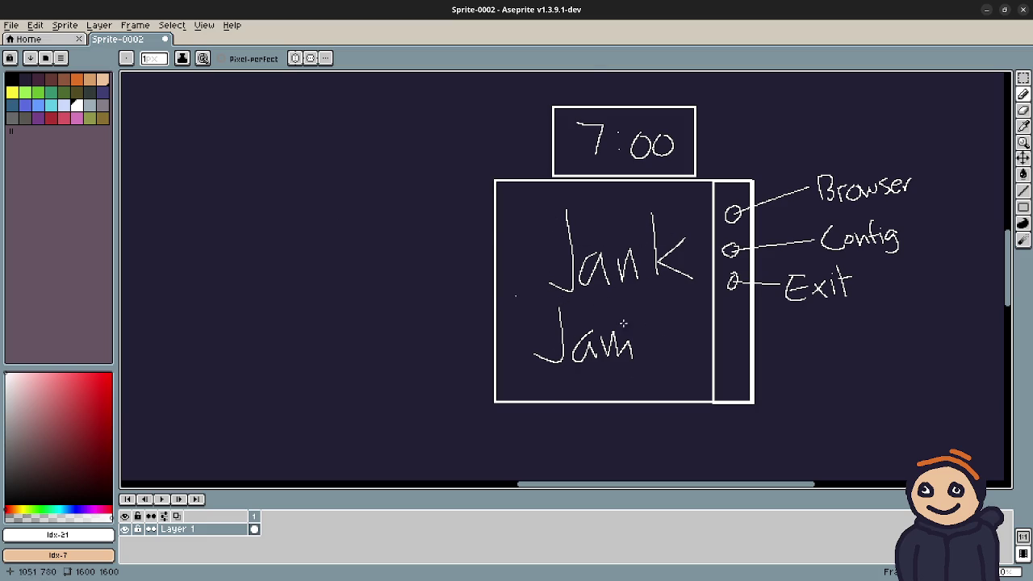
Step: Draw four freehand horizontal placeholder lines below the Jank Jam mockup
drag(642, 318, 643, 198)
drag(566, 349, 707, 346)
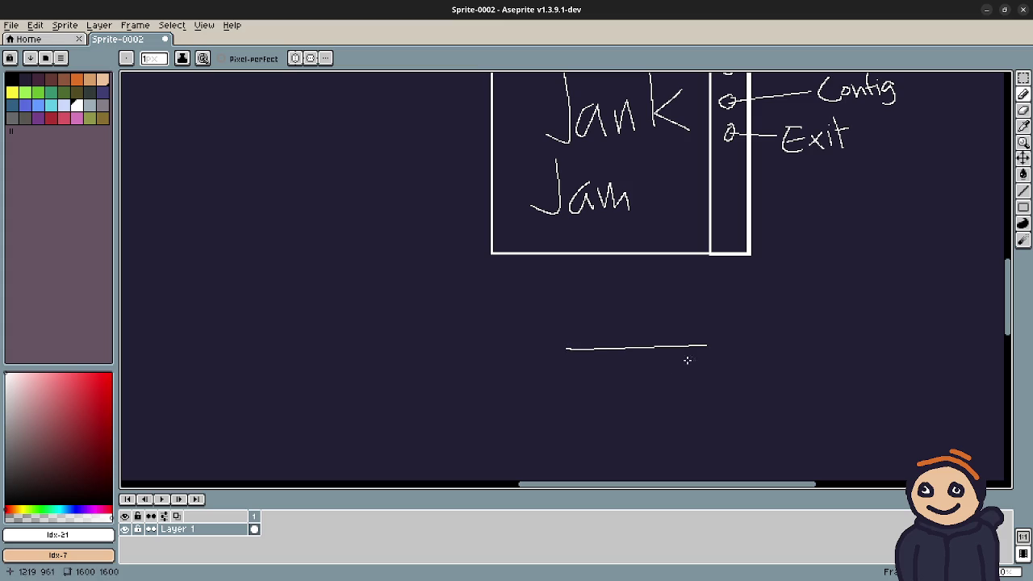
drag(573, 396, 665, 390)
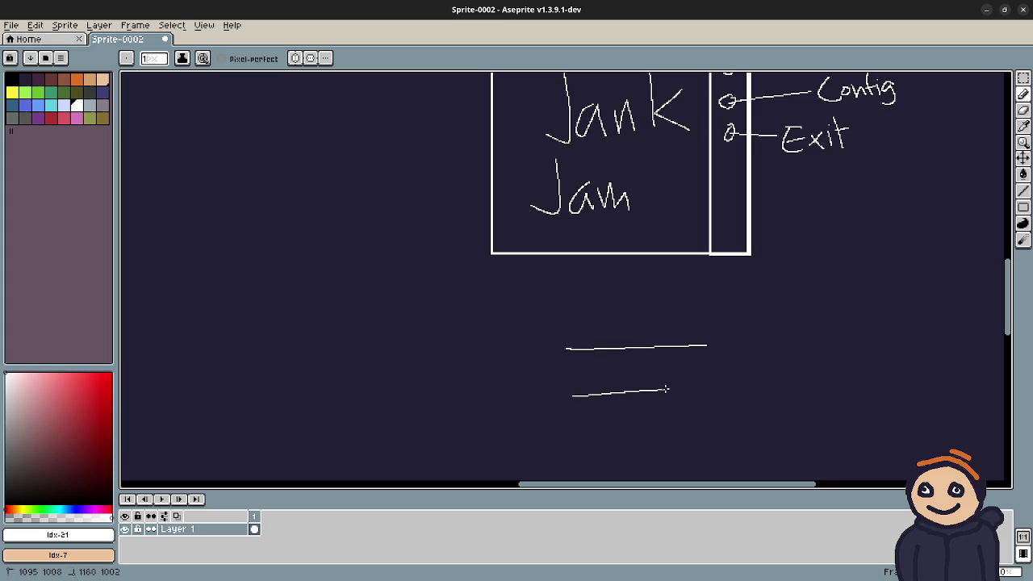
drag(573, 422, 721, 421)
drag(671, 447, 663, 389)
drag(584, 396, 683, 395)
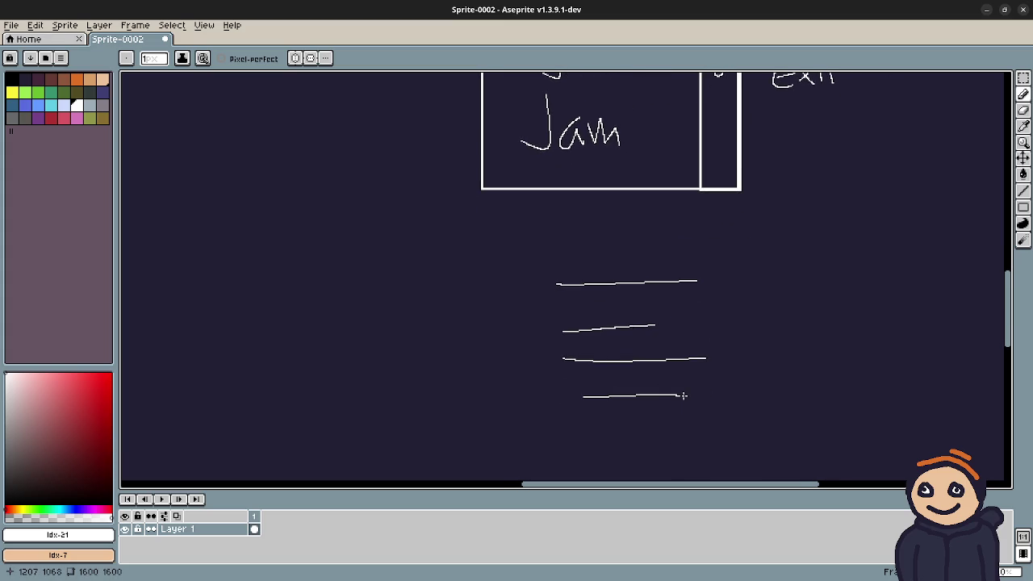
Step: Pan back over the mockup and across the flowchart toward the Play box
drag(690, 251, 696, 415)
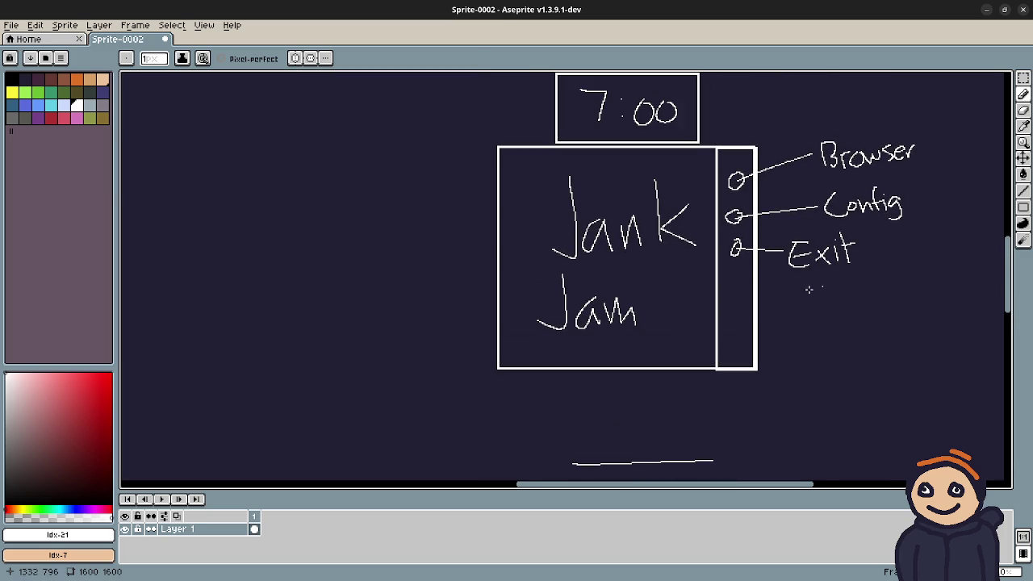
drag(598, 240, 603, 283)
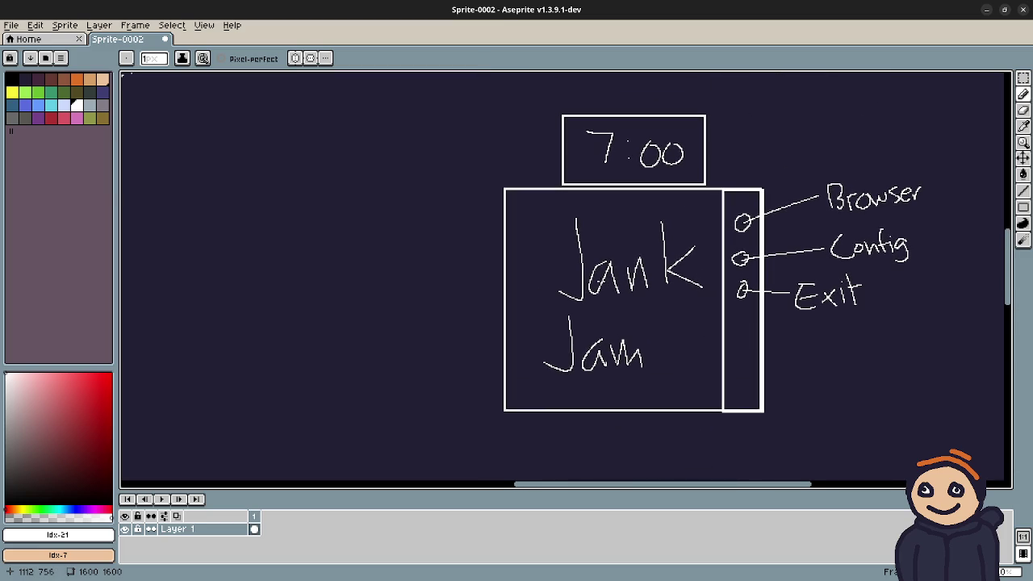
drag(426, 223, 570, 276)
scroll(570, 276, down, 3)
mouse_move(491, 249)
mouse_down()
mouse_move(507, 339)
mouse_move(521, 237)
mouse_move(507, 237)
mouse_up()
scroll(608, 299, up, 2)
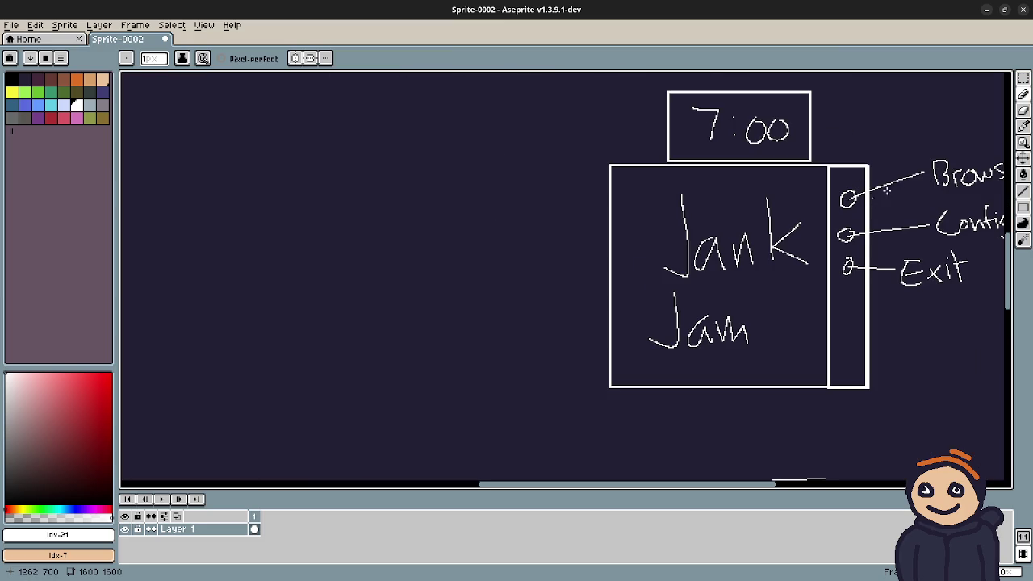
drag(347, 83, 540, 205)
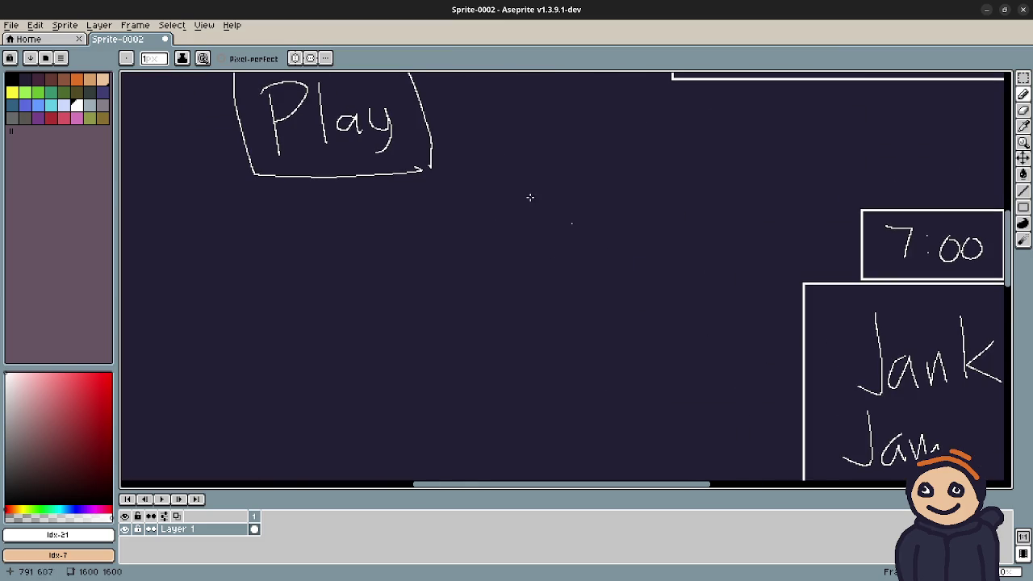
Step: Draw a block of horizontal text lines on the empty canvas left of the mockup
drag(410, 379, 472, 274)
mouse_move(599, 284)
mouse_down()
mouse_move(451, 276)
mouse_move(605, 304)
mouse_up()
drag(454, 326, 601, 324)
mouse_move(480, 343)
mouse_down()
mouse_move(606, 341)
mouse_move(489, 360)
mouse_up()
drag(516, 386, 571, 383)
mouse_move(648, 371)
mouse_down()
mouse_move(512, 330)
mouse_move(468, 336)
mouse_move(493, 350)
mouse_up()
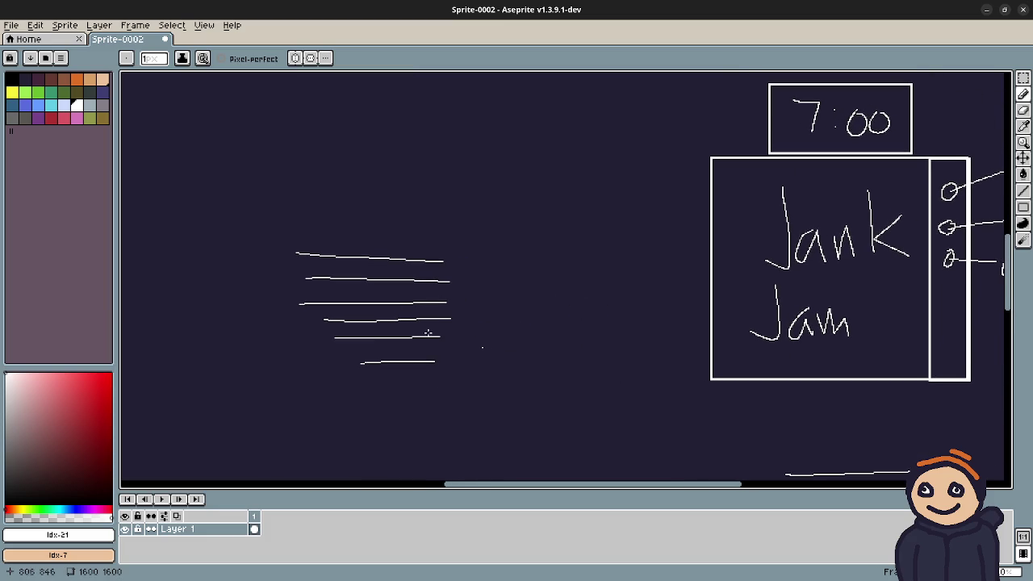
Step: Draw a tall box, then a short line with a hanging cup and a small box beside it
mouse_move(523, 277)
mouse_down()
mouse_move(599, 364)
mouse_move(513, 274)
mouse_up()
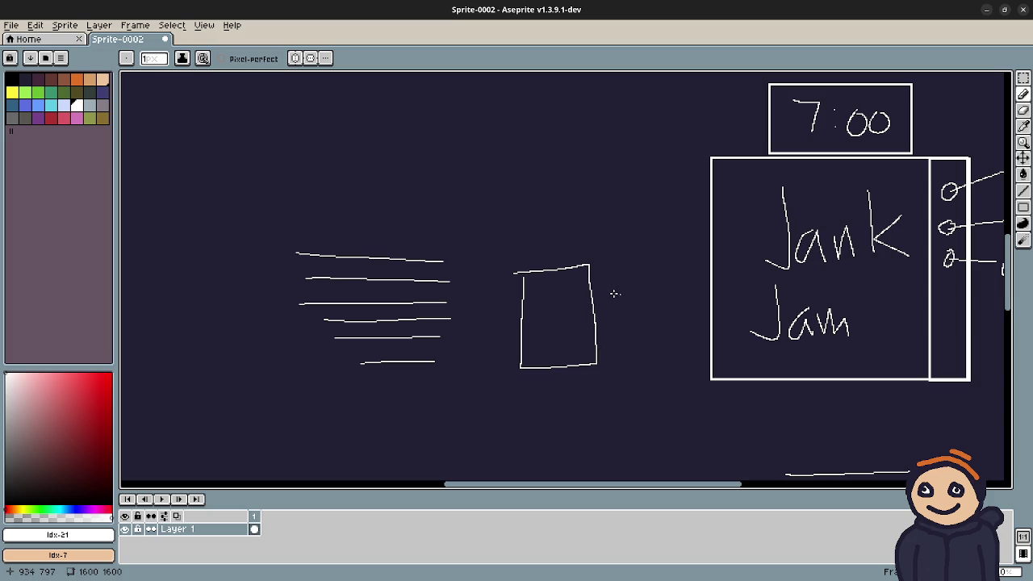
drag(613, 293, 646, 293)
scroll(624, 311, up, 2)
mouse_move(597, 257)
mouse_down()
mouse_move(598, 272)
mouse_move(682, 264)
mouse_move(686, 249)
mouse_up()
mouse_move(604, 316)
mouse_down()
mouse_move(692, 315)
mouse_move(606, 353)
mouse_move(701, 322)
mouse_up()
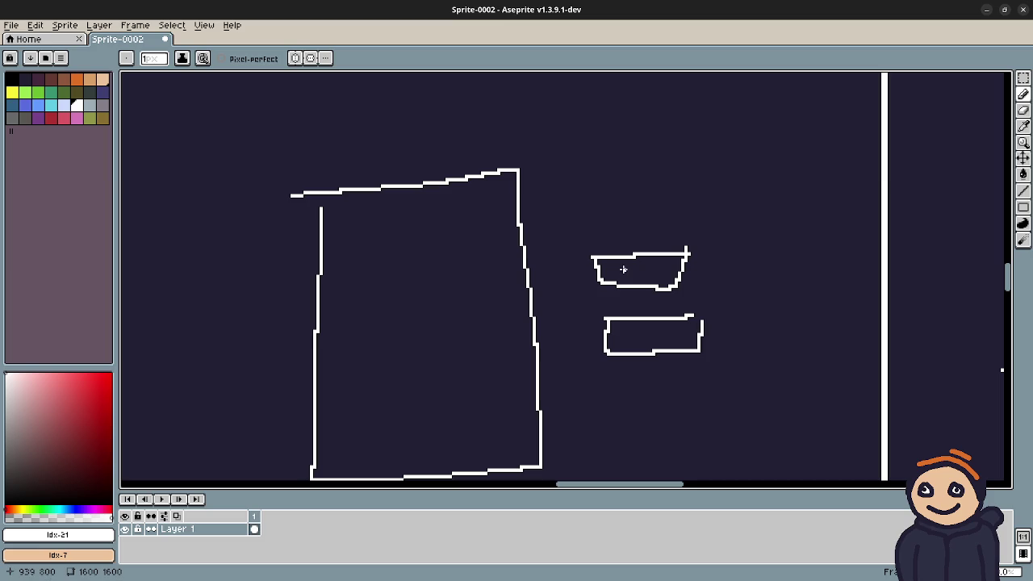
Step: Undo a stray curve, add a small dot, and draw a downward arrow from the small box
mouse_move(618, 267)
mouse_down()
mouse_move(676, 239)
mouse_move(618, 191)
mouse_up()
drag(515, 121, 487, 75)
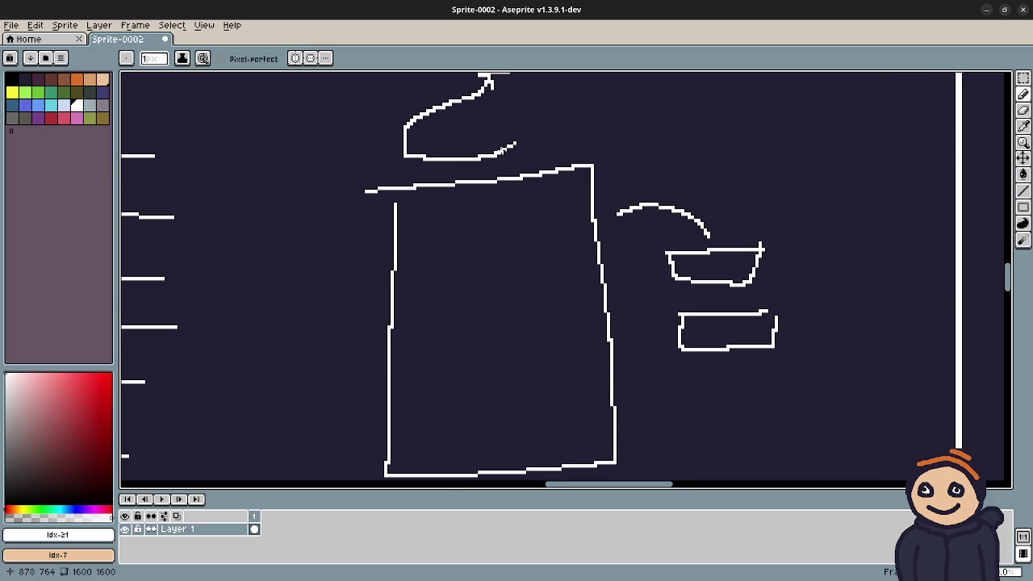
key(ctrl+z)
mouse_move(512, 156)
mouse_down()
mouse_move(537, 267)
mouse_move(569, 216)
mouse_move(533, 249)
mouse_move(560, 267)
mouse_up()
drag(630, 338, 623, 216)
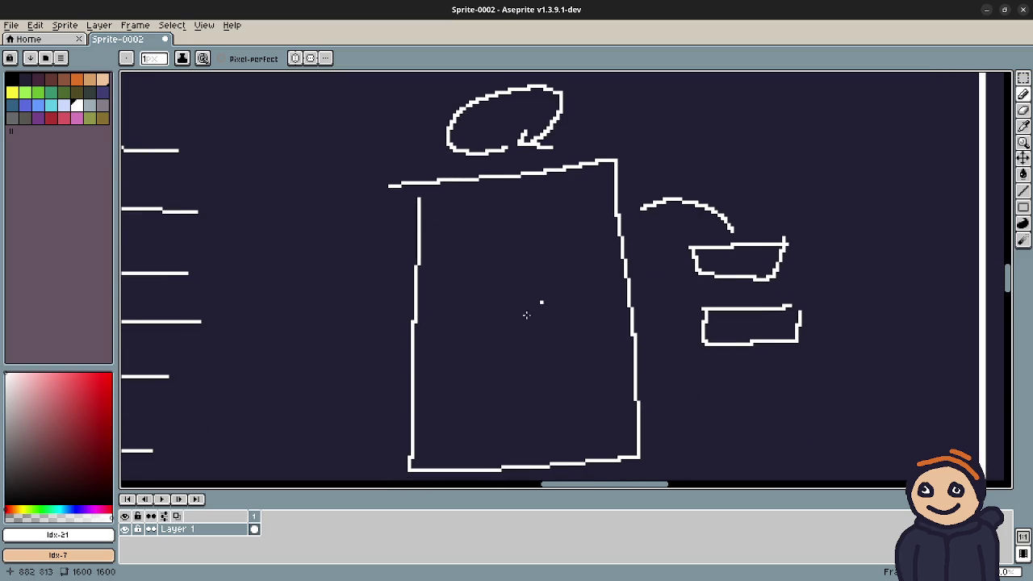
click(499, 293)
scroll(726, 322, right, 2)
mouse_move(680, 314)
mouse_down()
mouse_move(700, 403)
mouse_move(716, 385)
mouse_up()
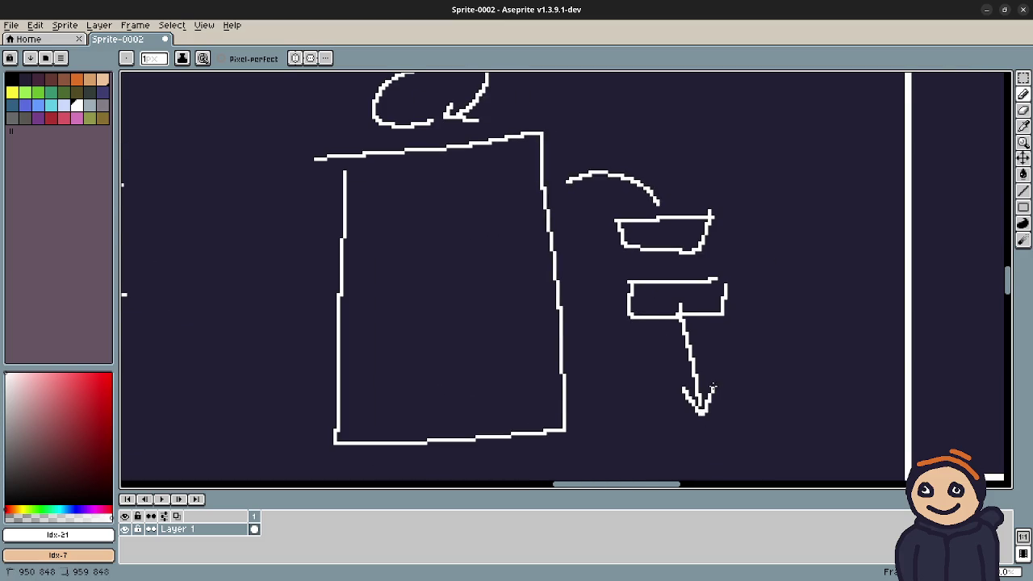
scroll(694, 265, down, 5)
scroll(683, 353, up, 2)
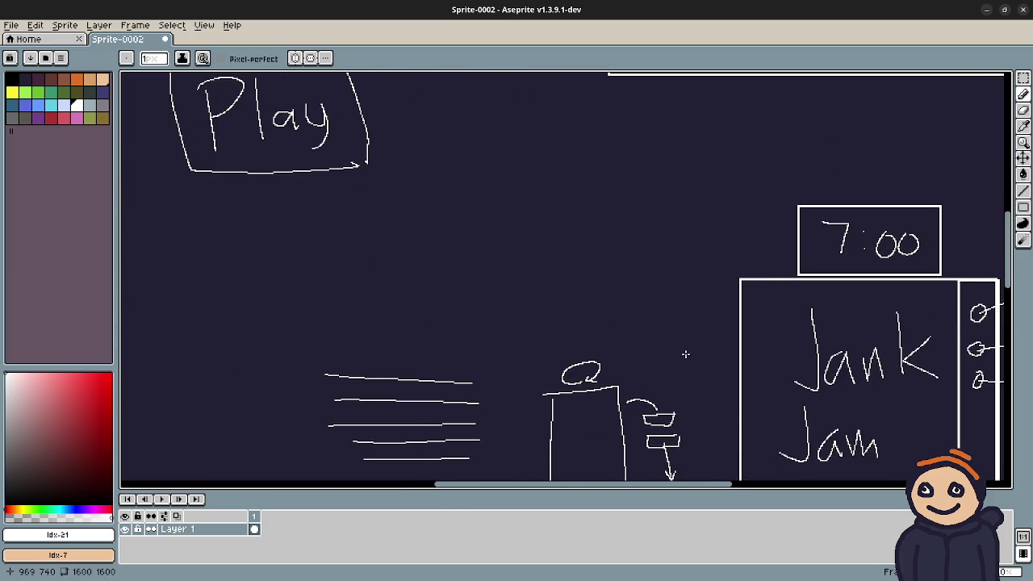
Step: Zoom out and pan to see the entire menu wireframe at once
scroll(685, 301, down, 2)
drag(685, 302, 618, 376)
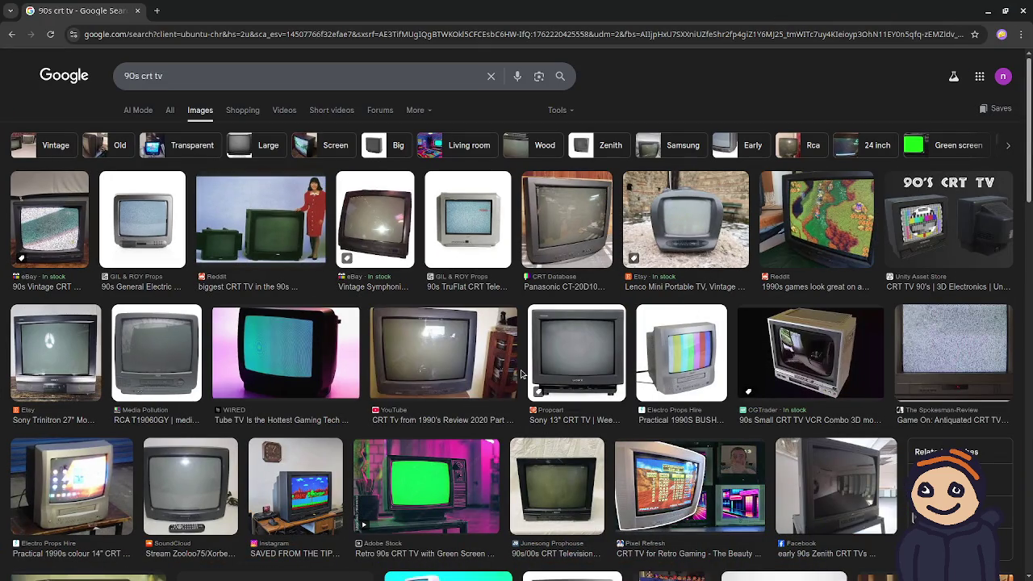
Step: Scroll the '90s crt tv' results and enlarge the Classic 90s TV Set With VideoRecorder image
scroll(397, 390, down, 3)
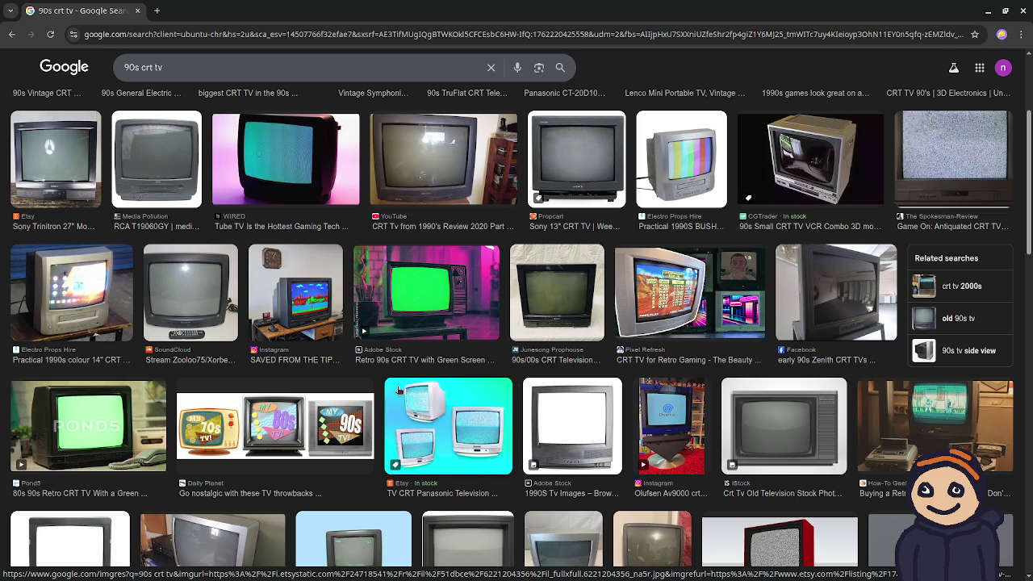
scroll(398, 391, down, 1)
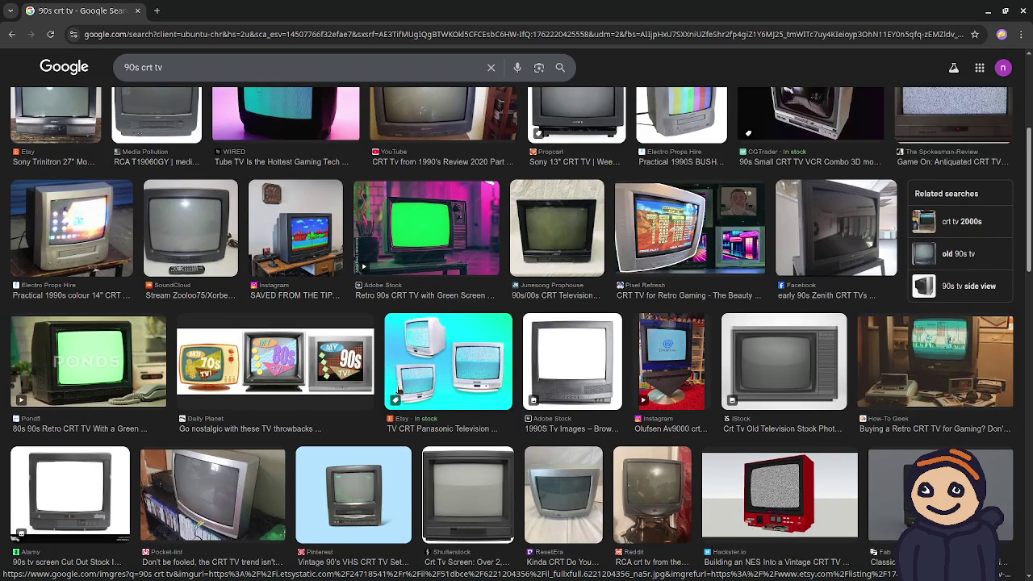
scroll(398, 391, down, 3)
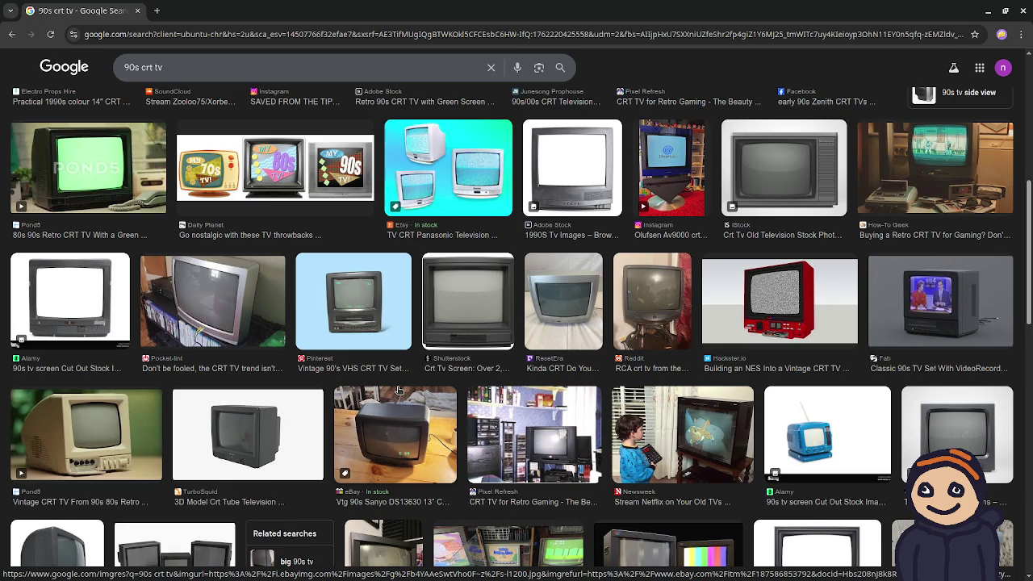
scroll(397, 391, down, 1)
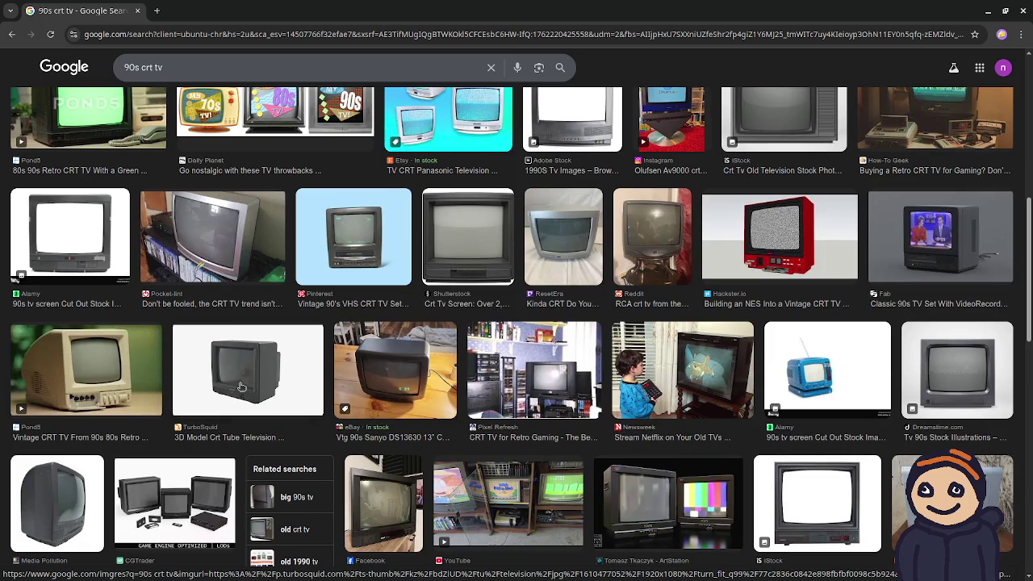
scroll(695, 405, down, 1)
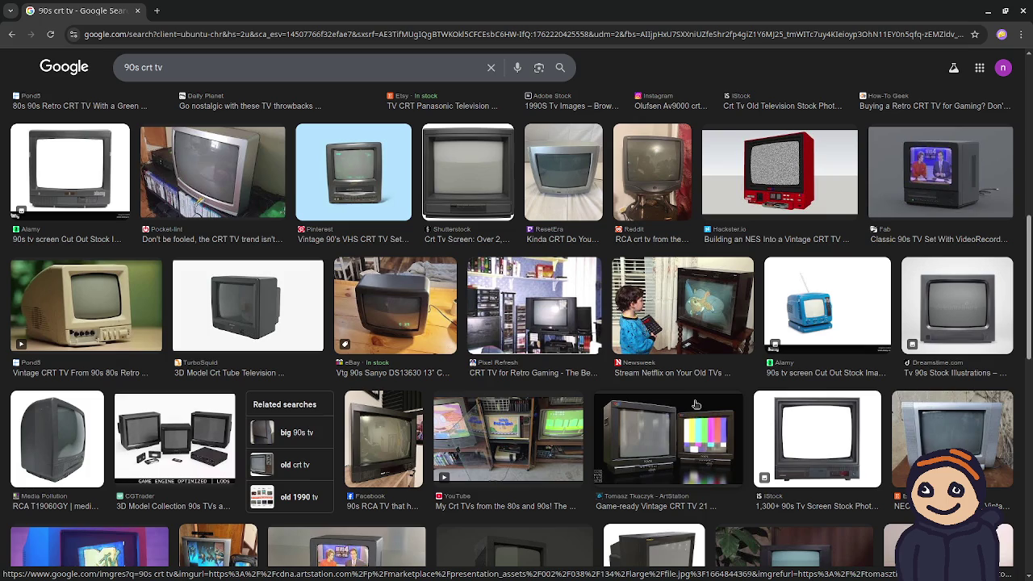
scroll(584, 410, down, 2)
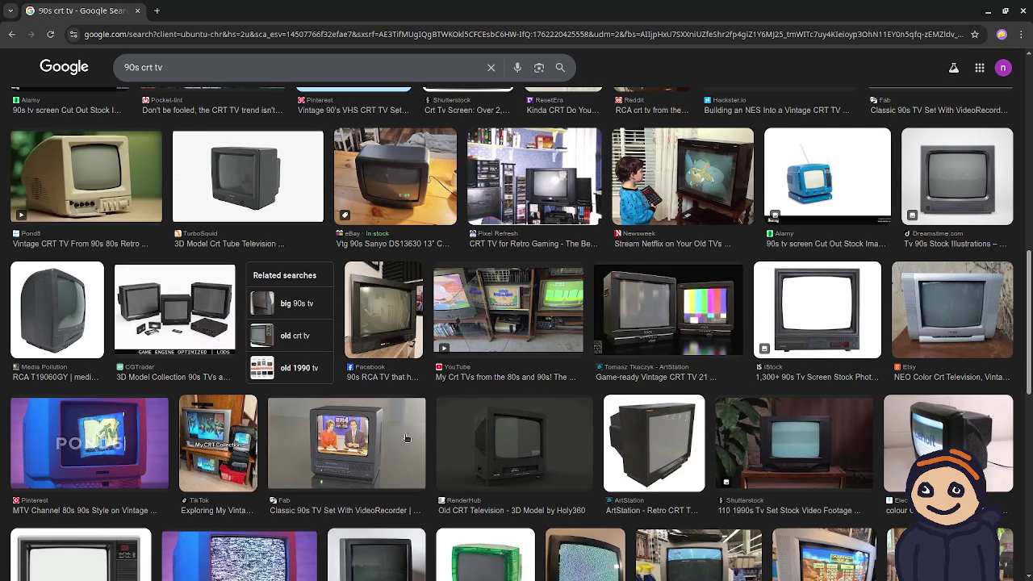
click(350, 460)
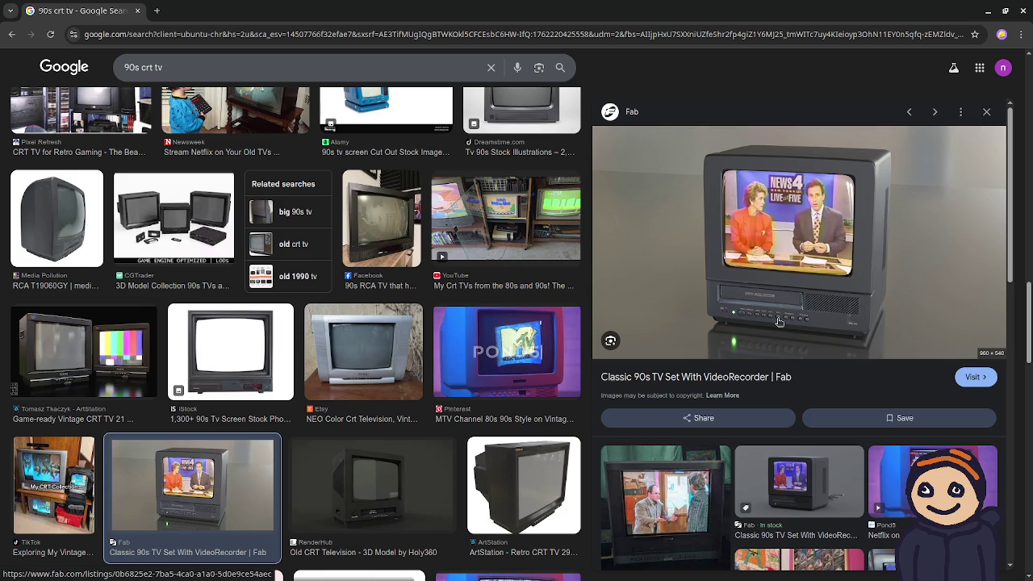
Step: Scroll further down the '90s crt tv' results with the Classic 90s TV preview open
scroll(522, 384, down, 2)
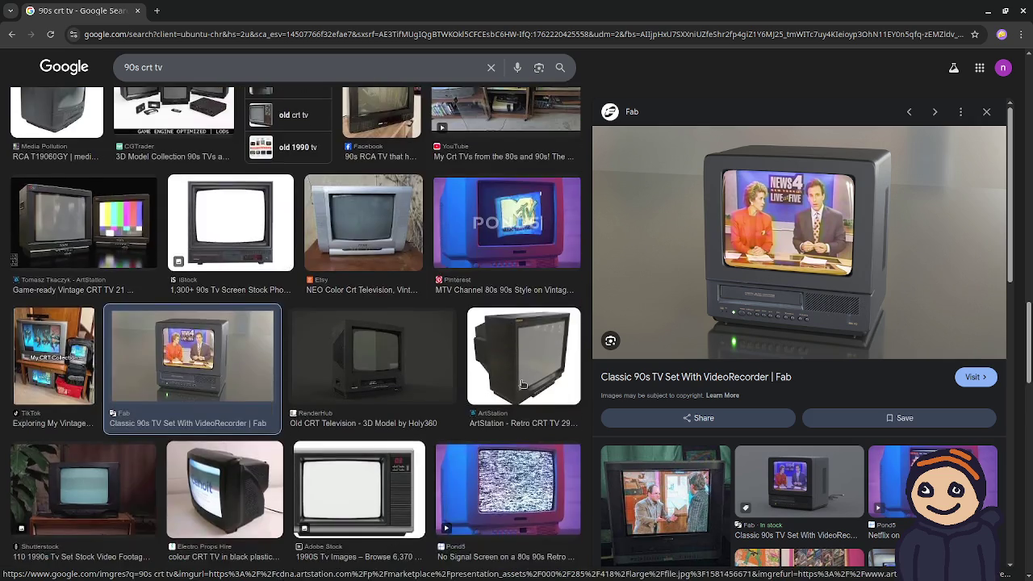
scroll(522, 384, down, 8)
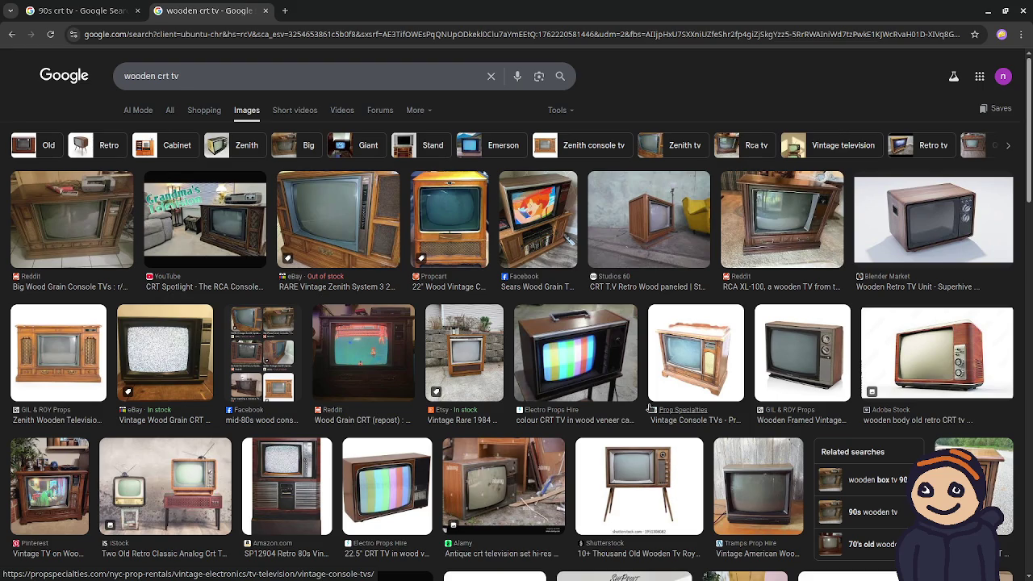
scroll(651, 408, down, 3)
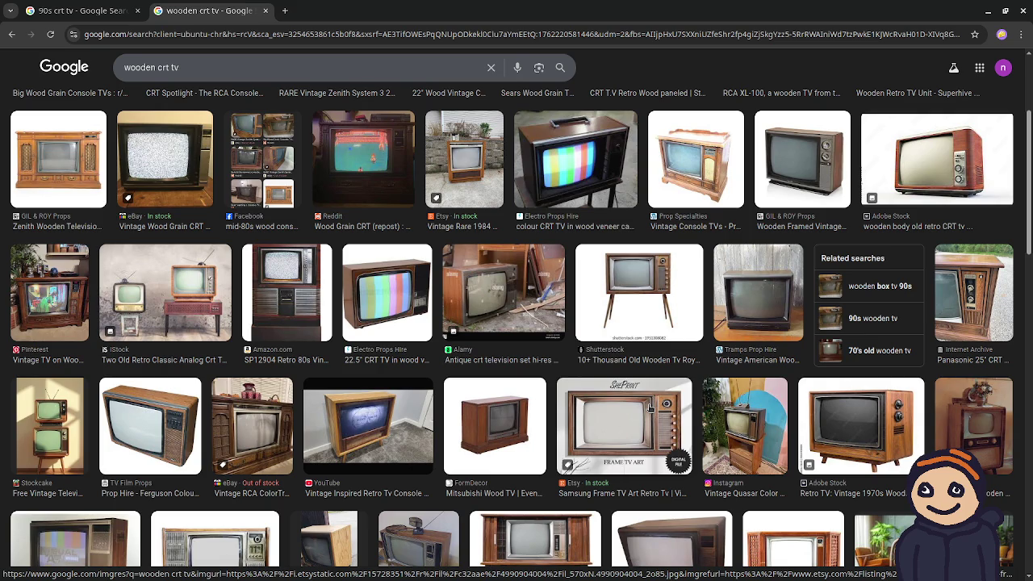
scroll(651, 407, down, 3)
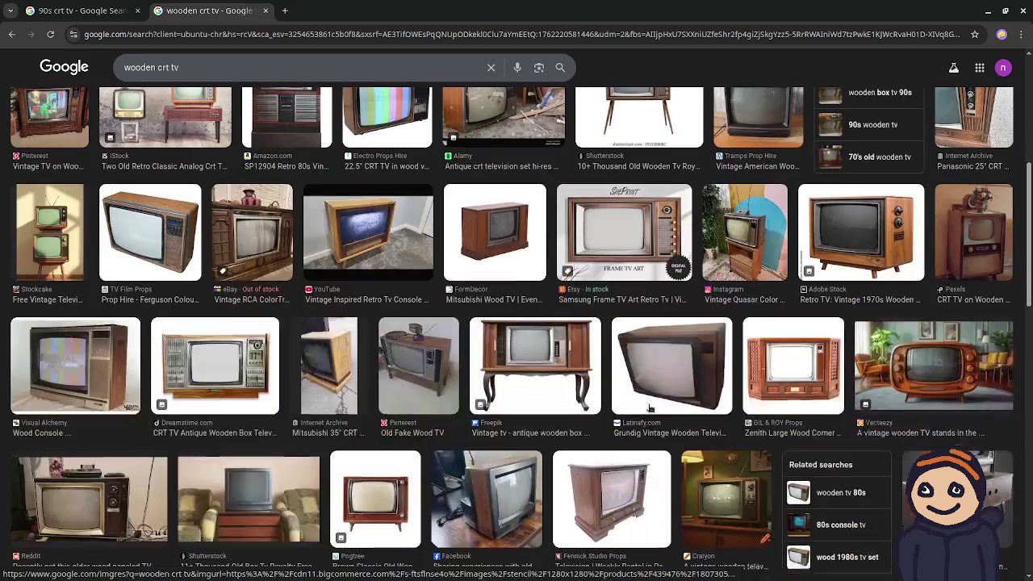
scroll(651, 408, down, 3)
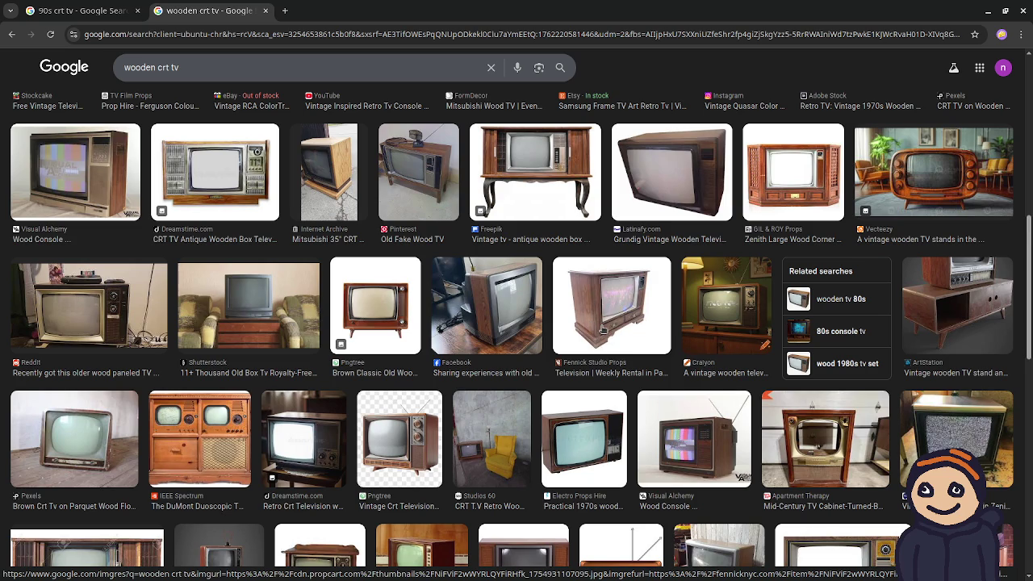
click(603, 329)
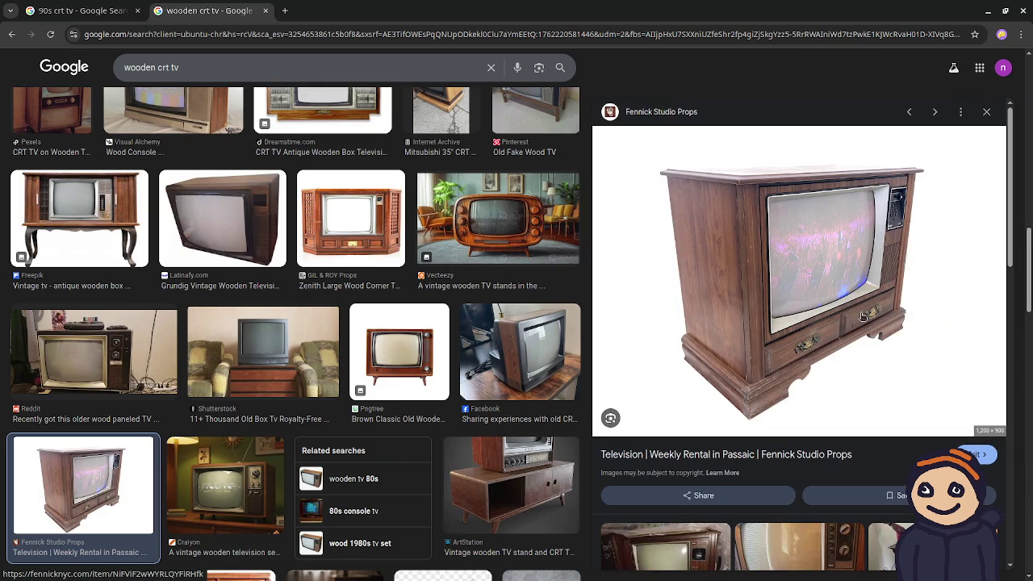
Step: Scroll the 'wooden crt tv' results and preview the Pinterest 'old TV' wooden console
scroll(492, 352, down, 3)
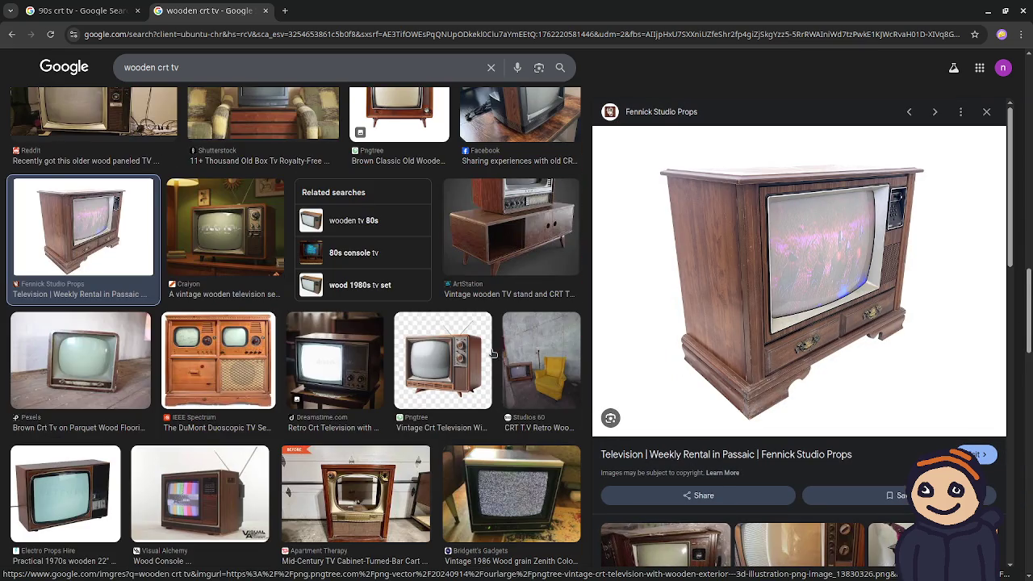
scroll(493, 353, down, 3)
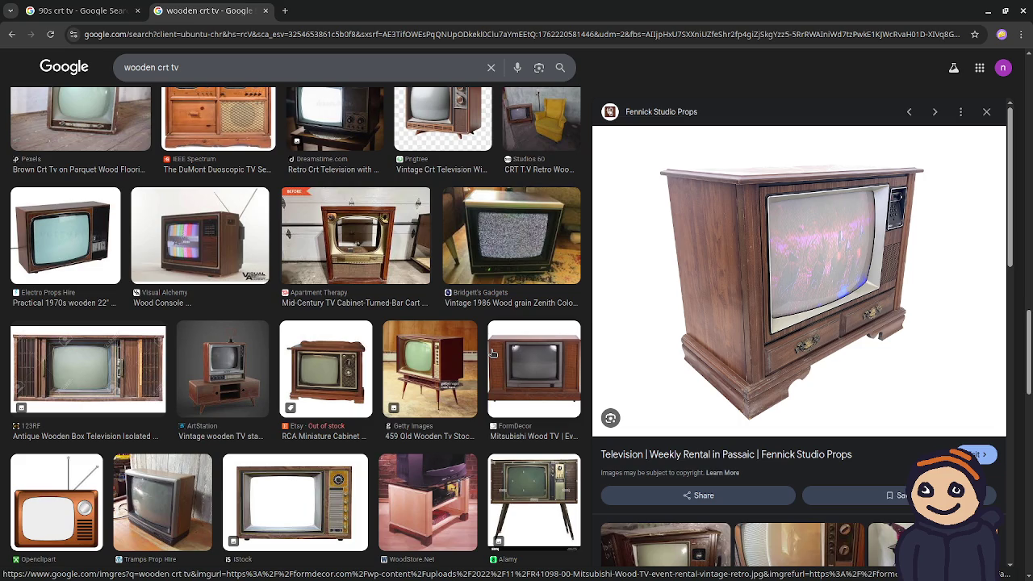
scroll(493, 352, down, 2)
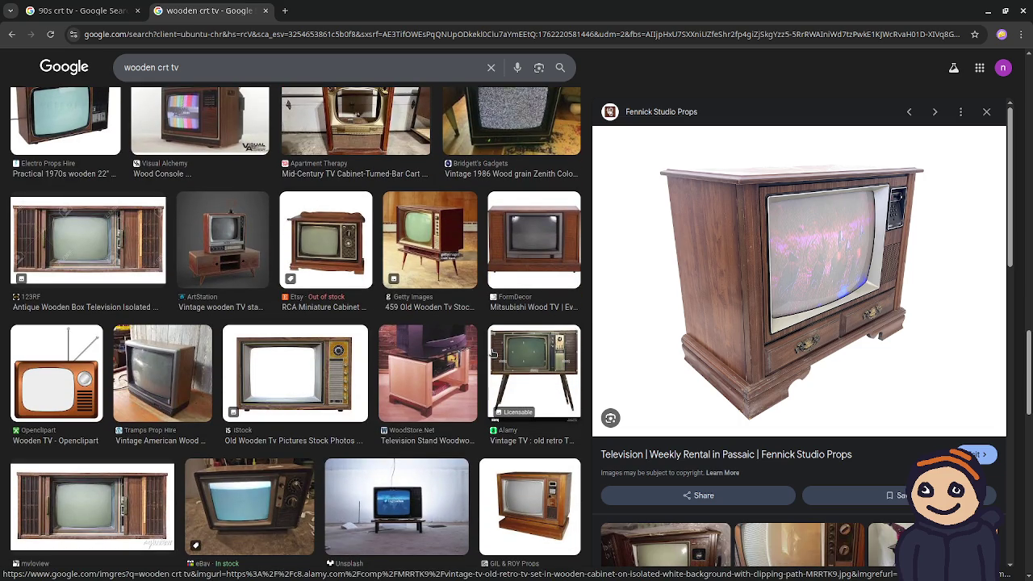
scroll(492, 353, down, 4)
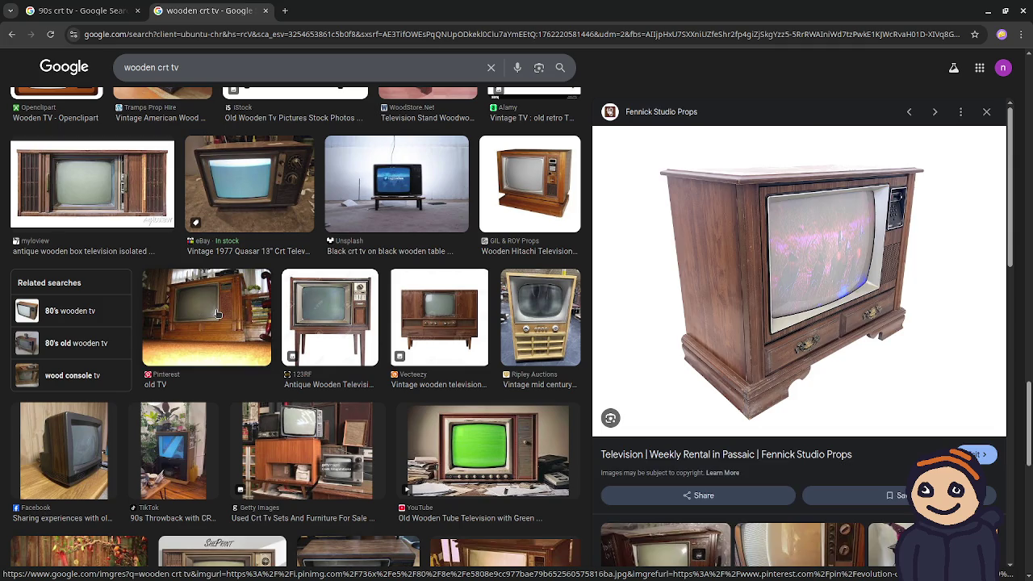
click(221, 315)
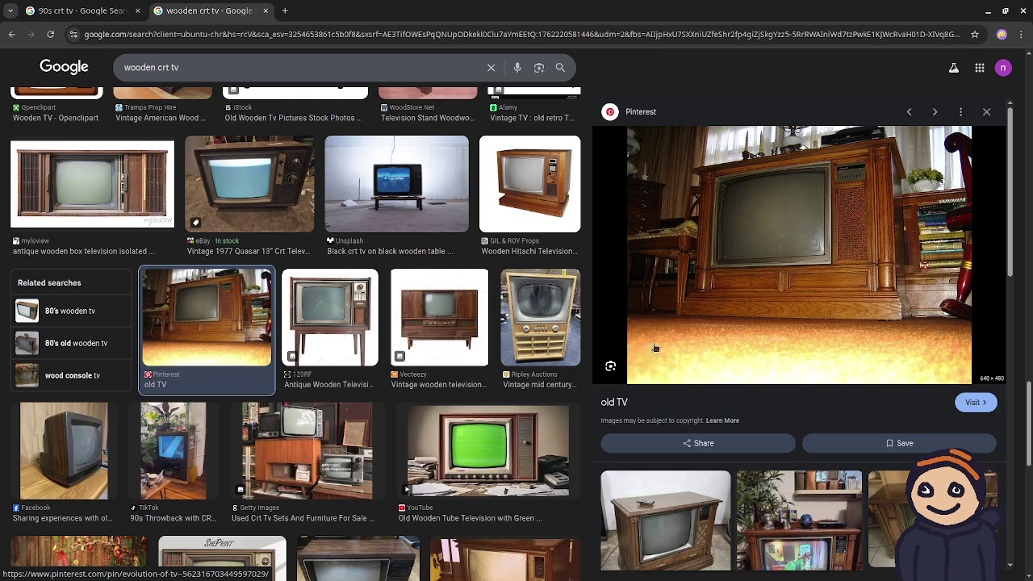
Step: Scroll down the 'wooden crt tv' grid and preview the Facebook Quasar wooden floor TV
scroll(482, 308, down, 2)
scroll(484, 309, down, 1)
scroll(482, 308, down, 2)
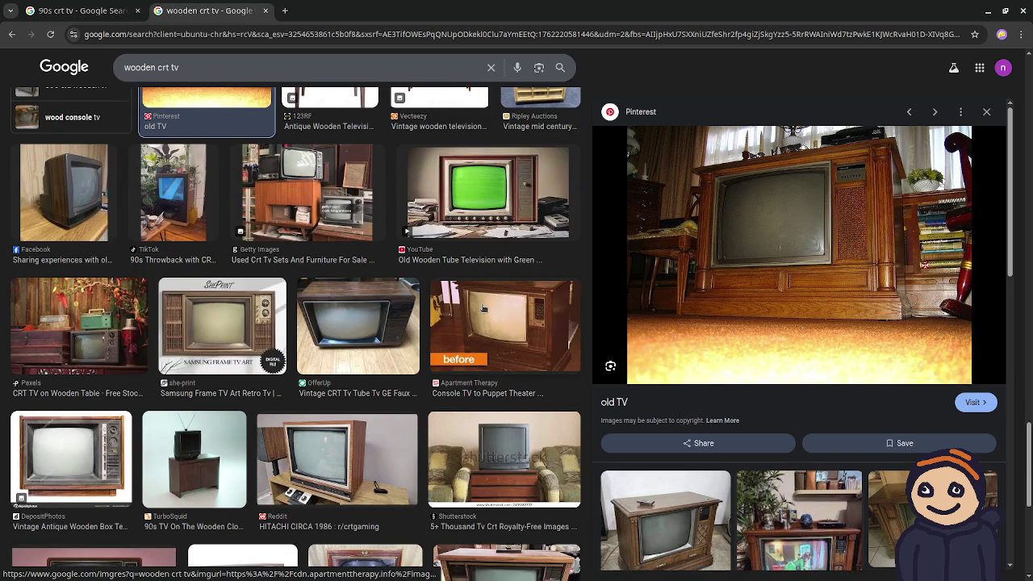
scroll(483, 308, down, 3)
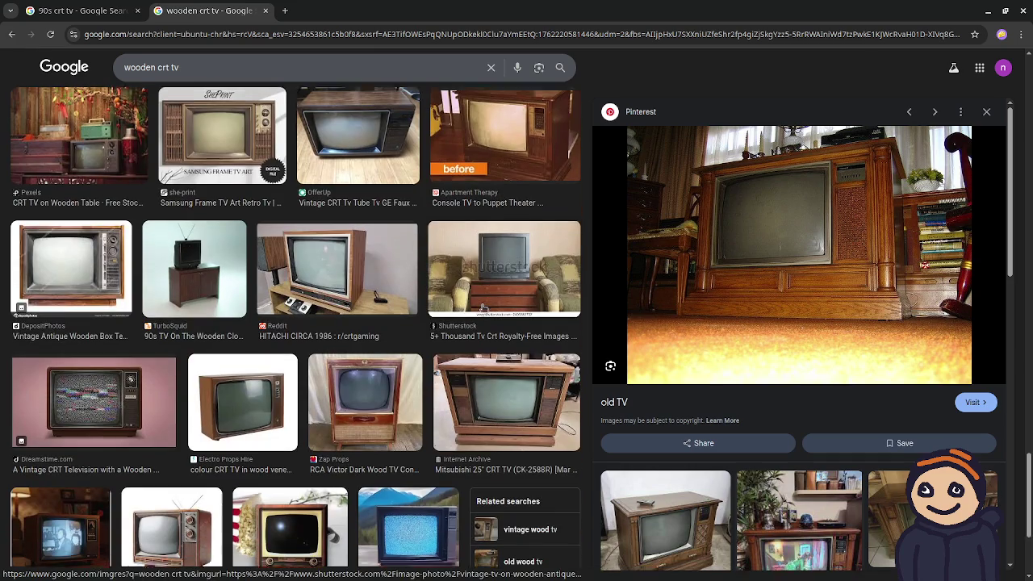
scroll(482, 308, down, 1)
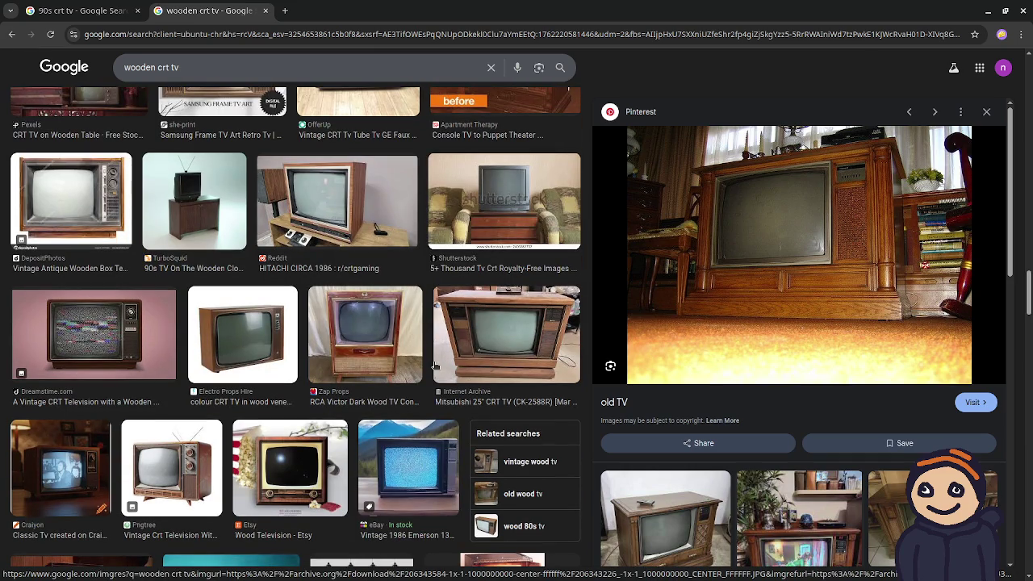
scroll(434, 365, down, 3)
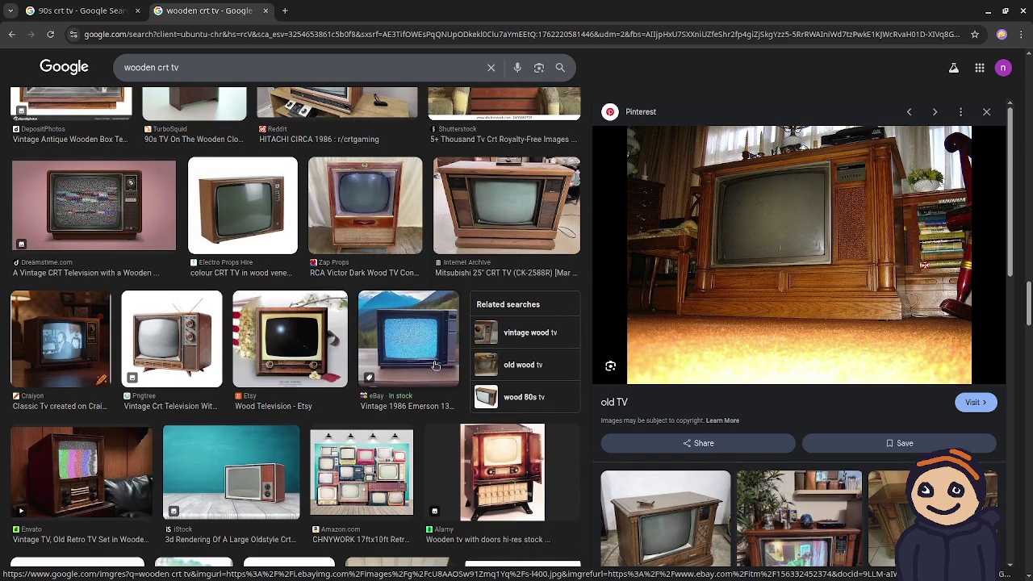
scroll(434, 365, down, 6)
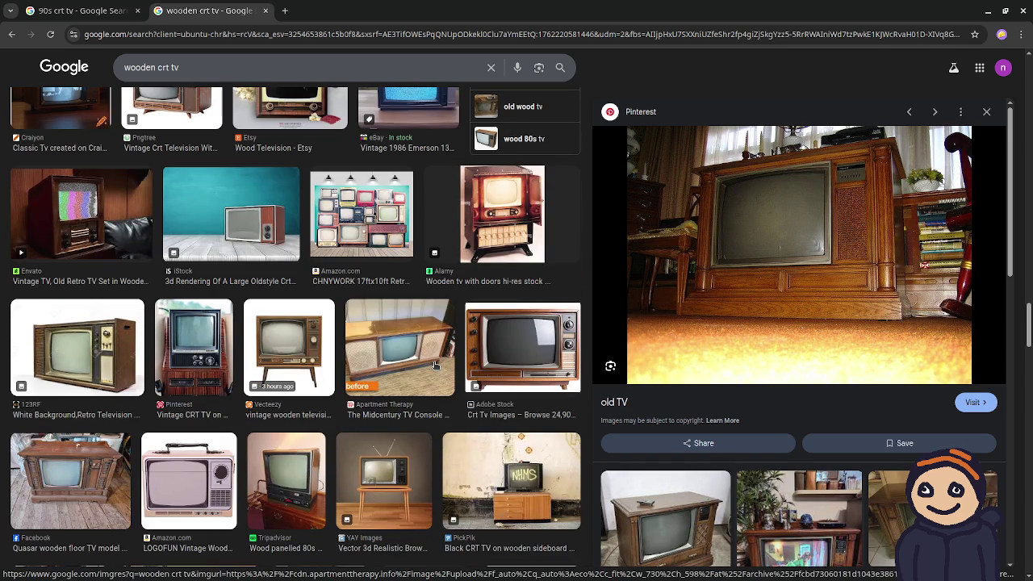
scroll(434, 365, down, 2)
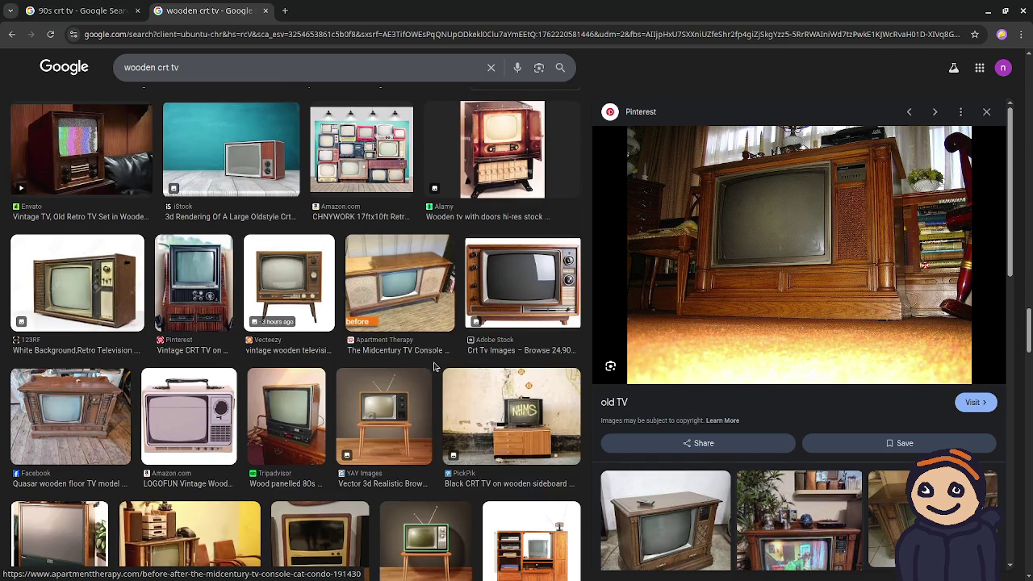
click(83, 413)
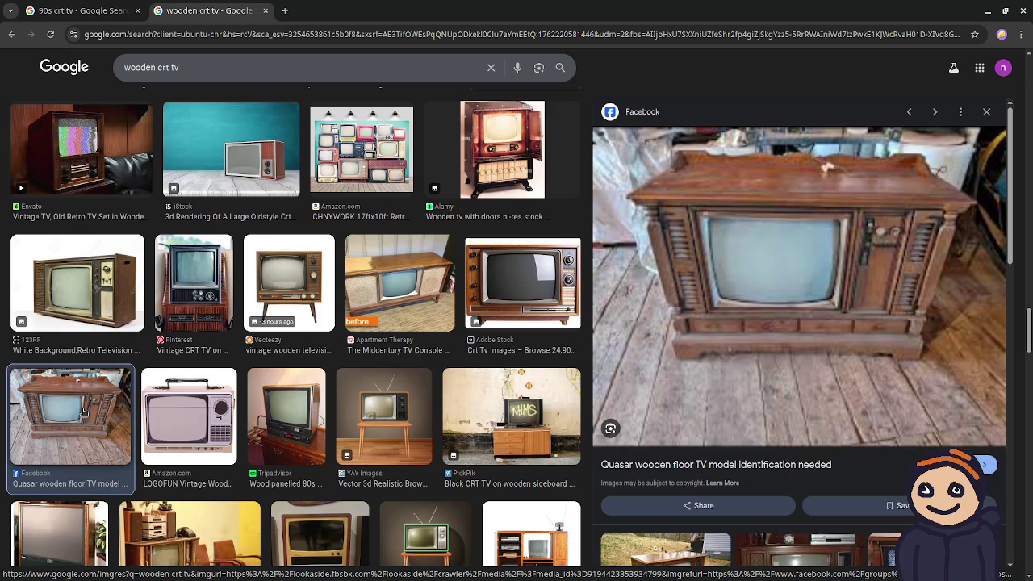
Step: Scroll further and preview the ResetEra wood-cabinet CRT image
scroll(83, 412, down, 3)
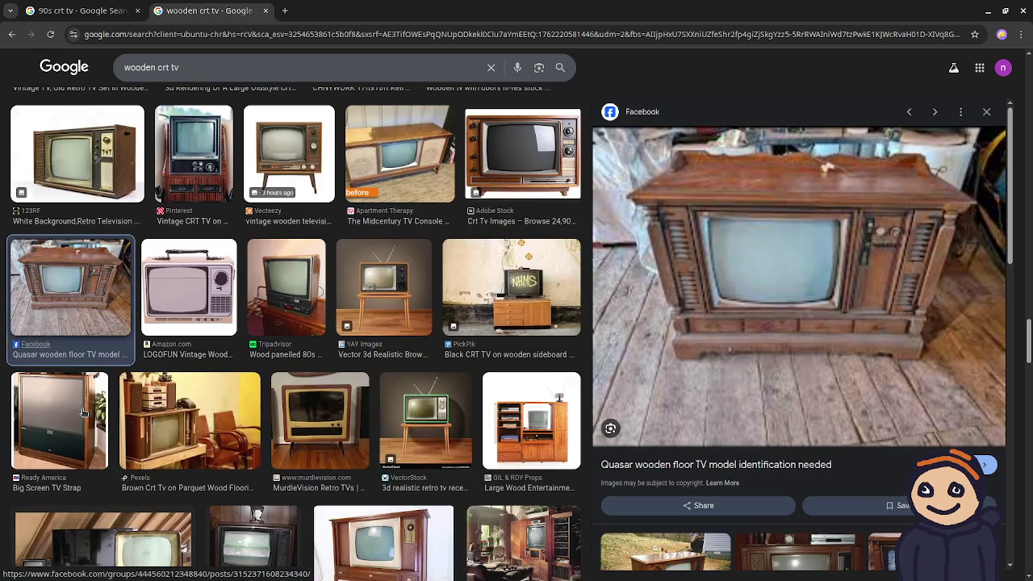
scroll(84, 413, down, 3)
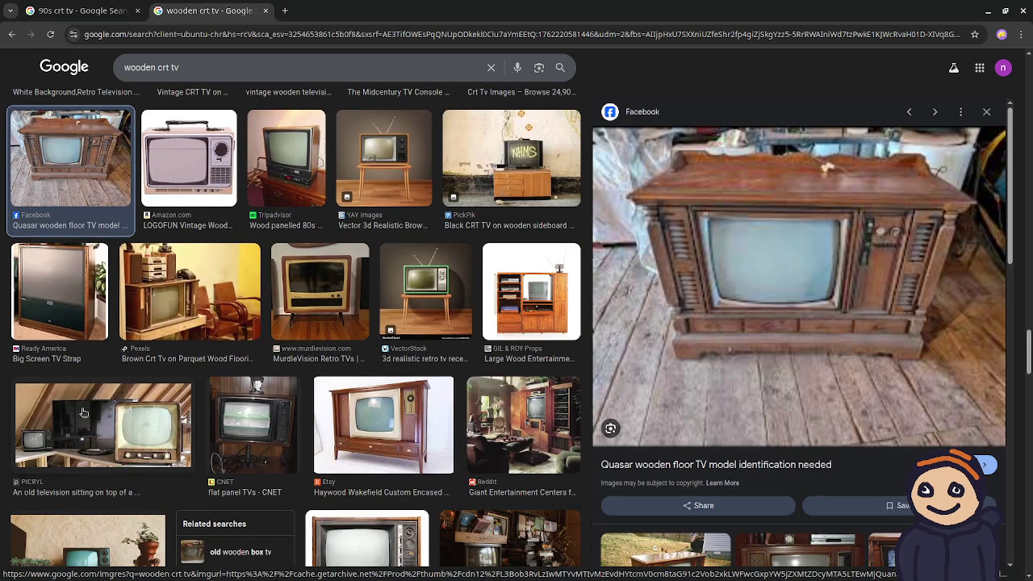
scroll(83, 413, down, 5)
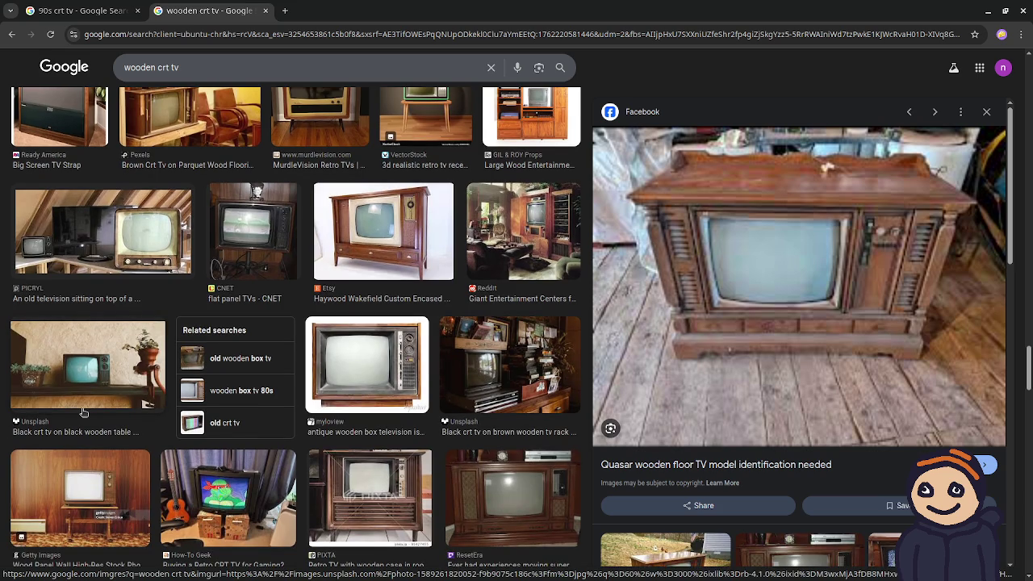
scroll(83, 412, down, 1)
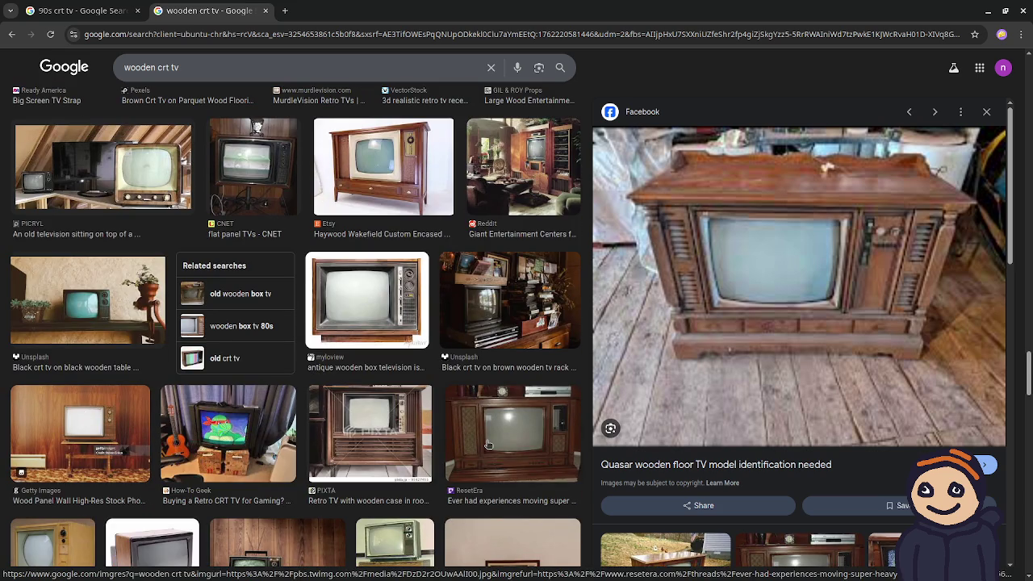
click(489, 444)
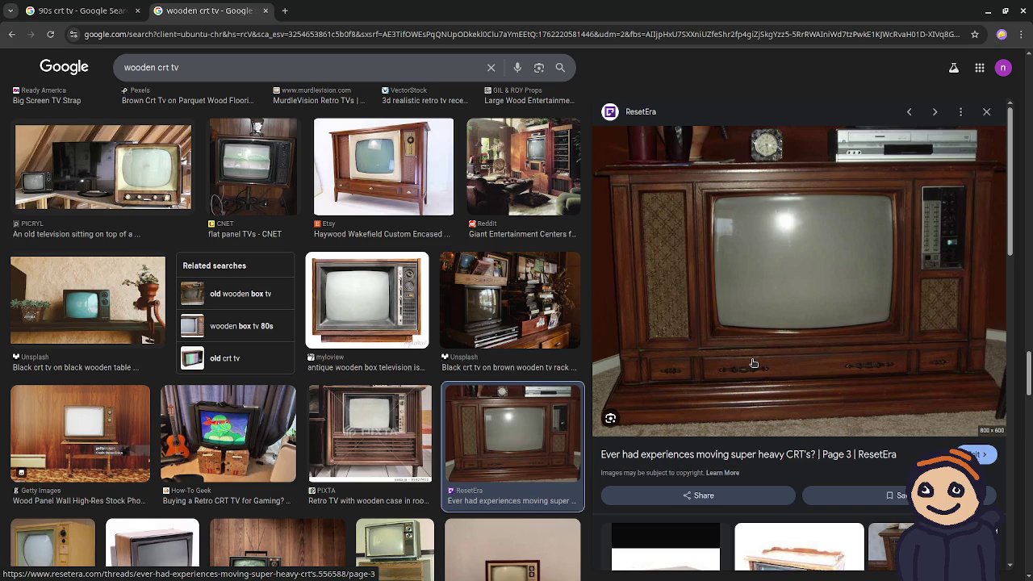
Step: Browse the results and preview the Reddit 'How to hide a CRT TV' photo and its related images
scroll(330, 279, down, 3)
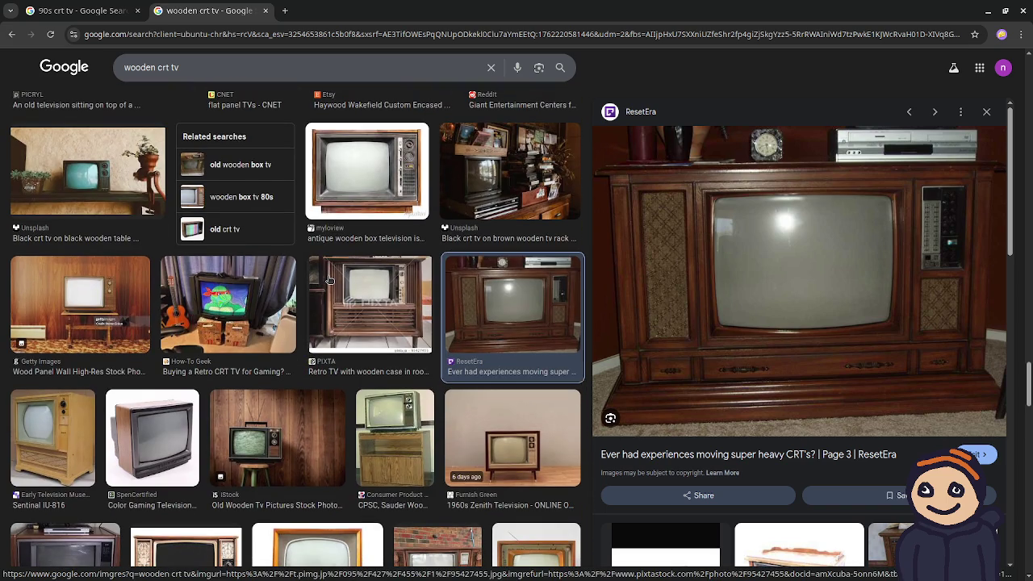
scroll(330, 280, down, 3)
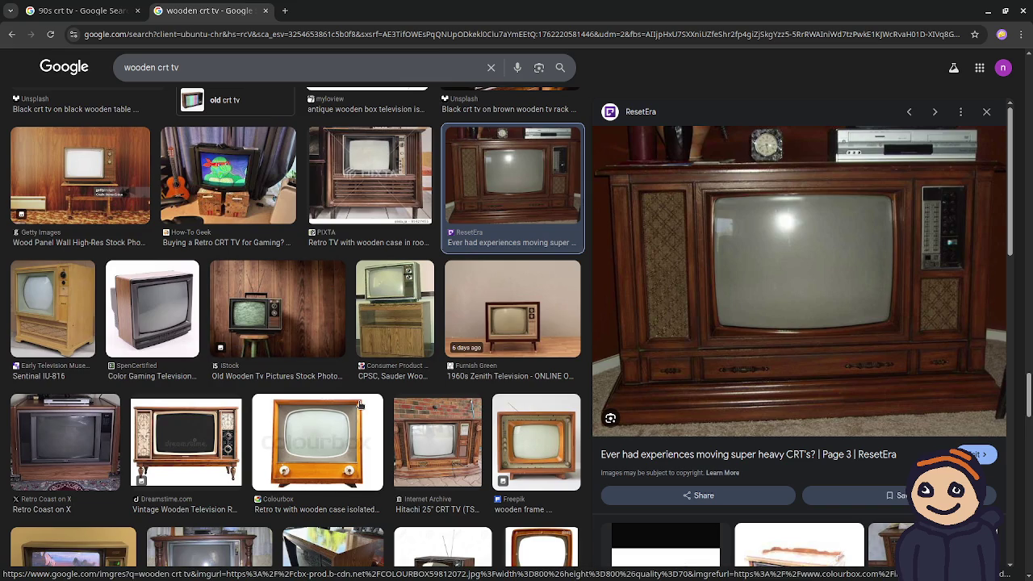
scroll(360, 405, down, 3)
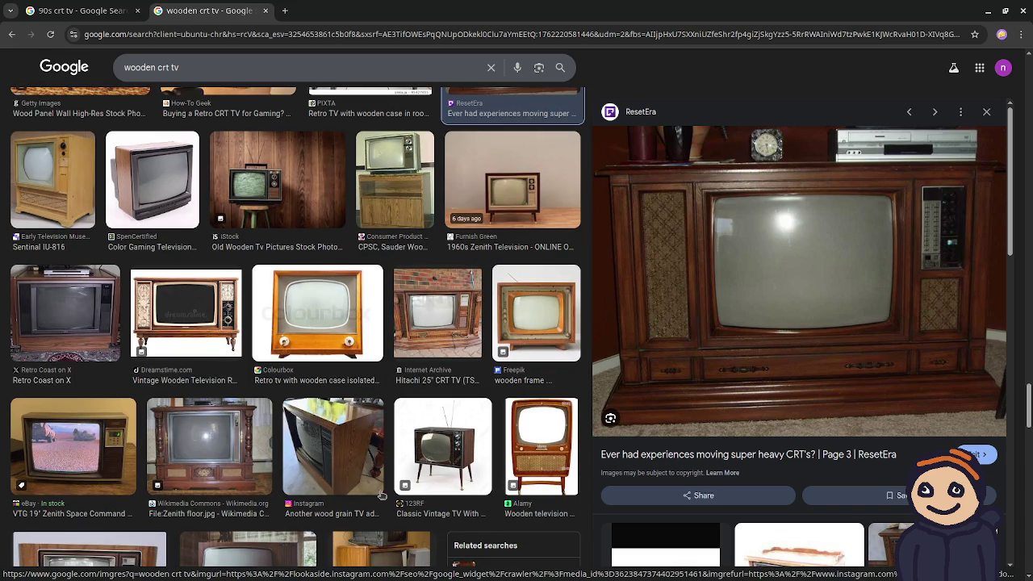
scroll(406, 499, down, 4)
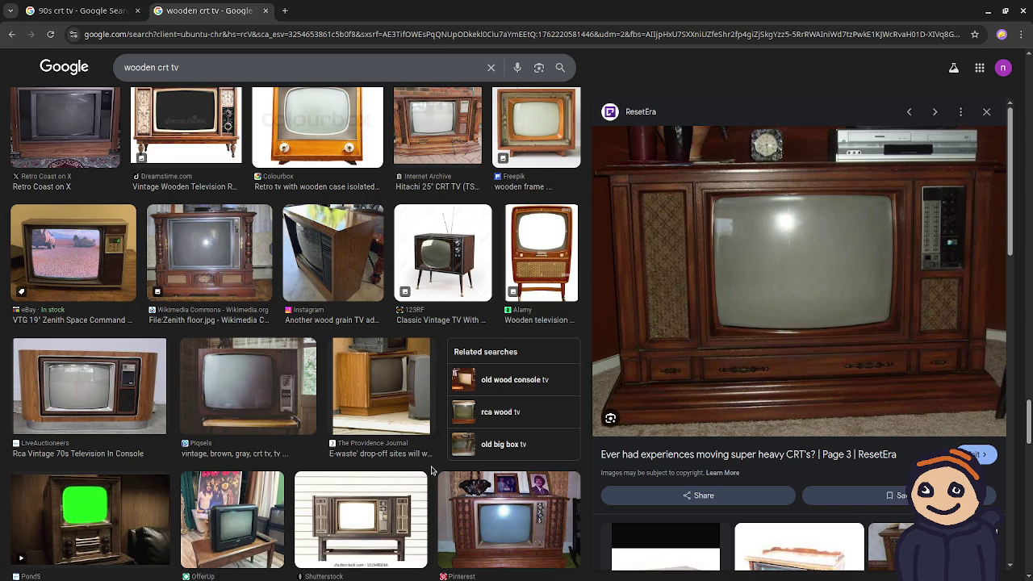
scroll(432, 471, down, 5)
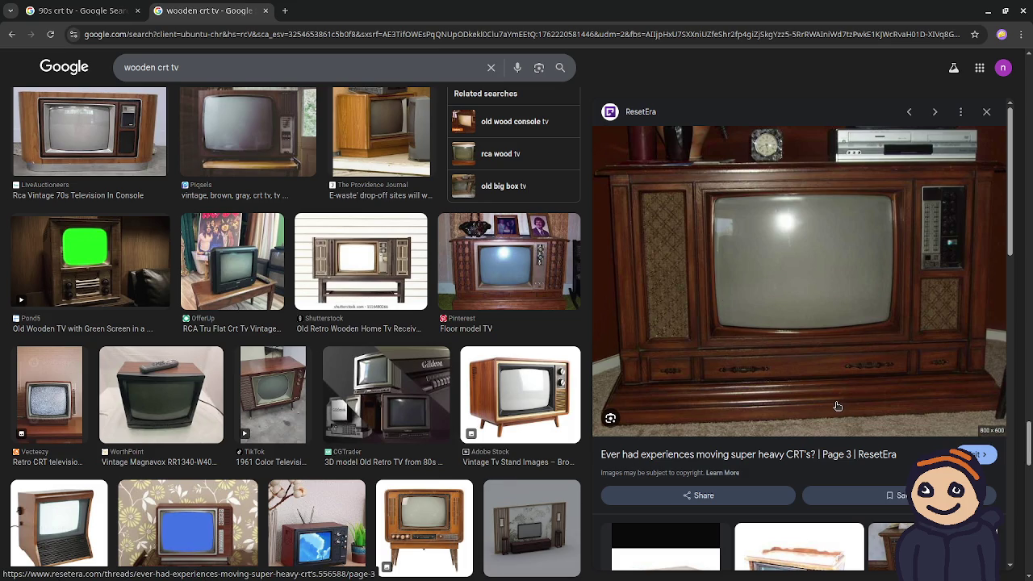
scroll(667, 432, down, 3)
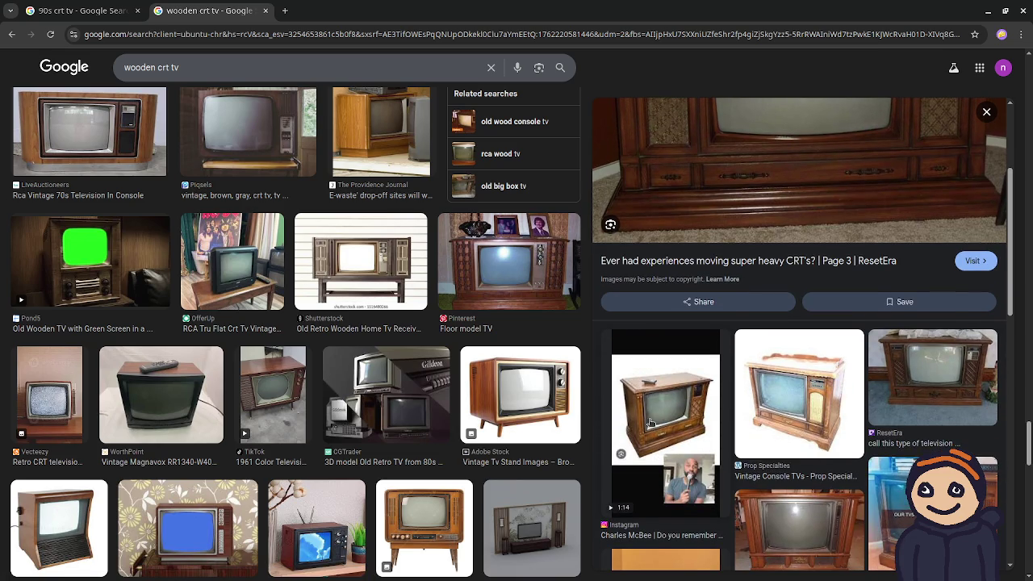
scroll(651, 422, down, 3)
scroll(651, 422, down, 1)
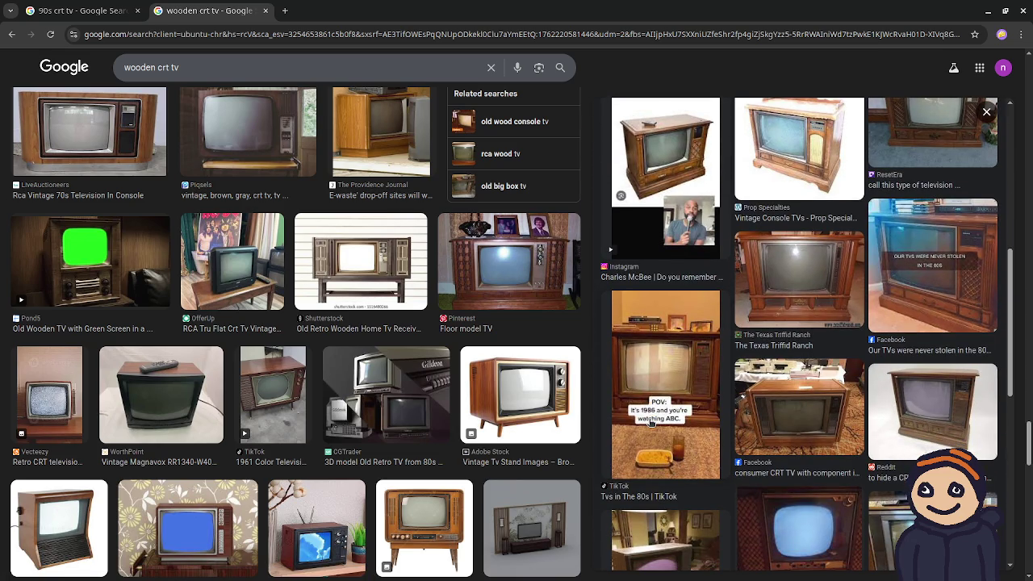
scroll(651, 423, up, 6)
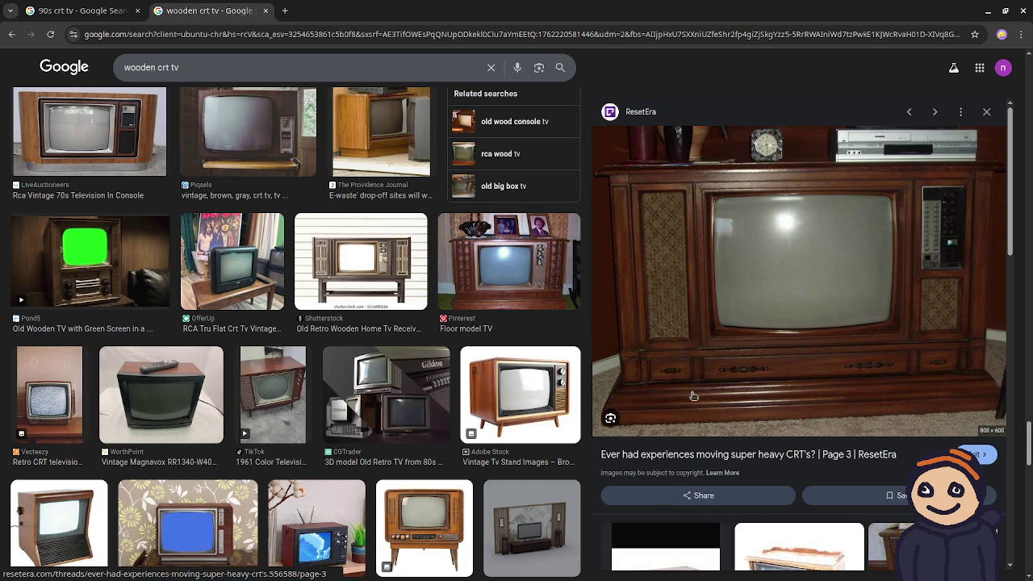
scroll(665, 402, down, 3)
scroll(665, 402, down, 5)
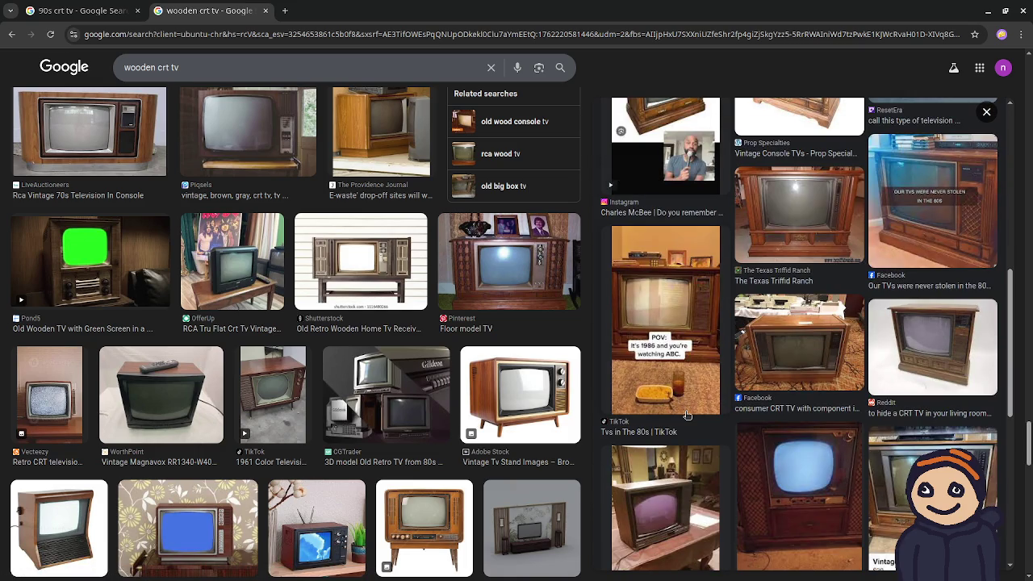
click(978, 355)
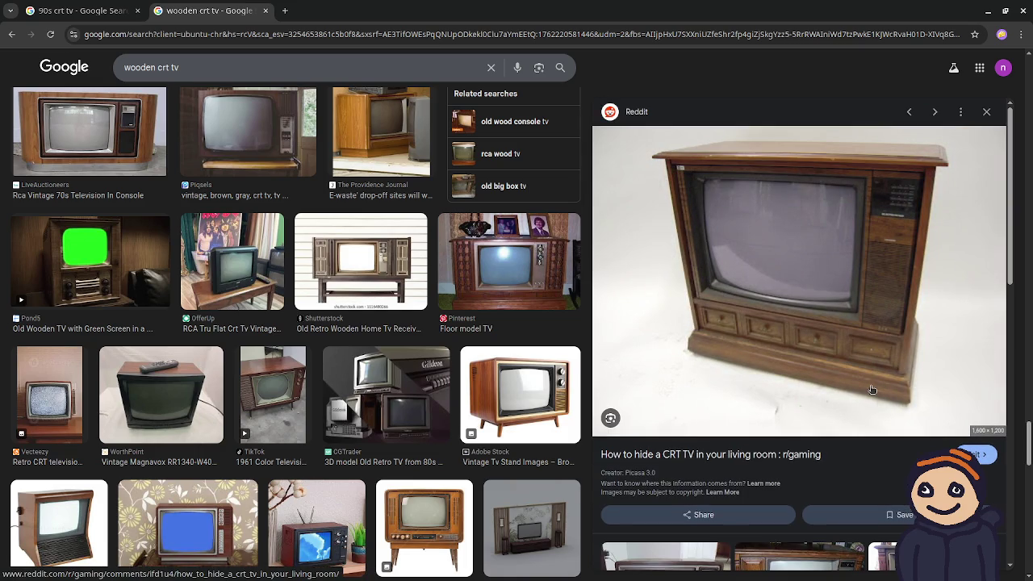
scroll(867, 390, down, 3)
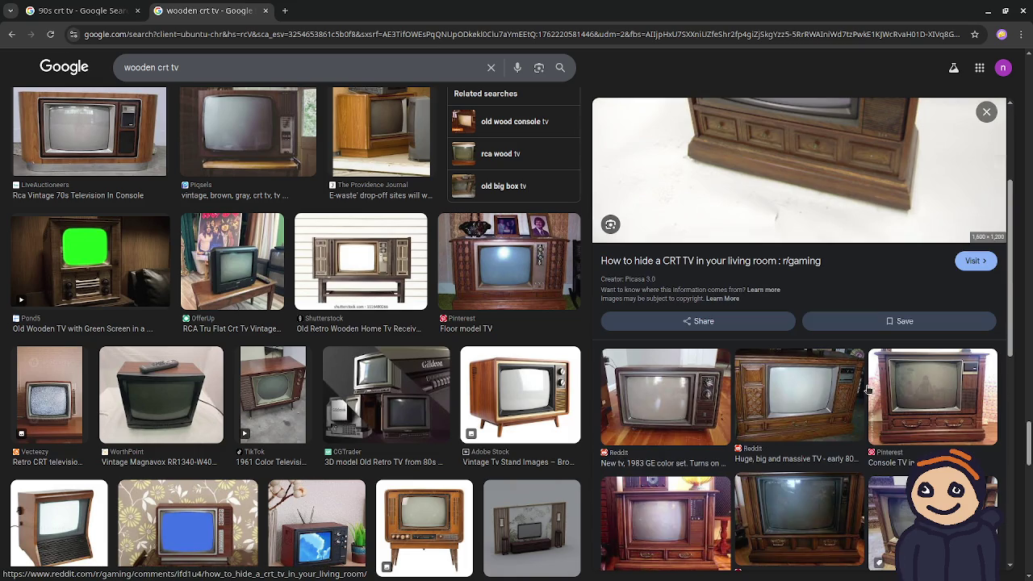
scroll(868, 390, down, 1)
scroll(868, 390, down, 1)
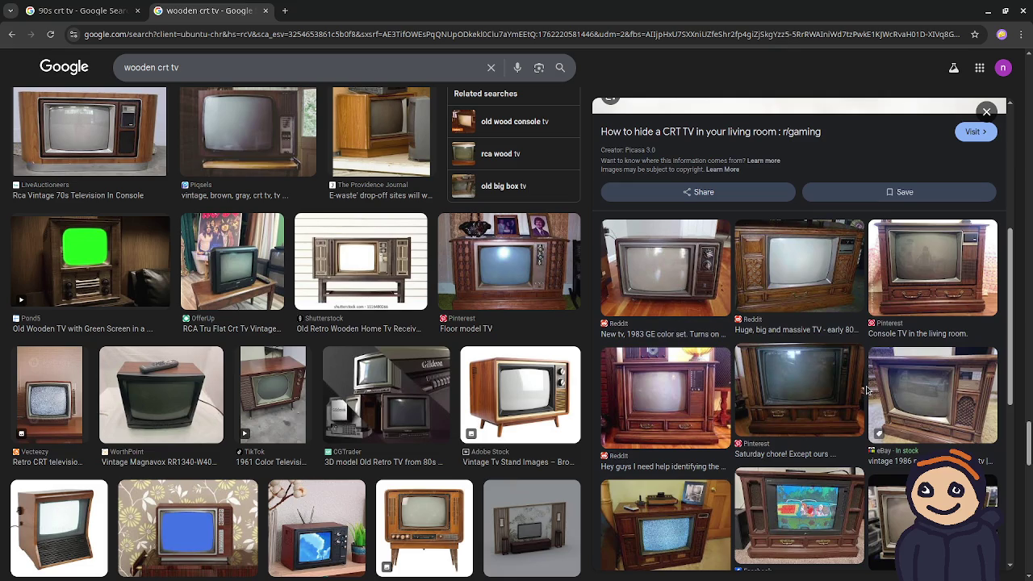
Step: Open the Reddit 'Hey guys I need help identifying' console TV photo and scroll its related images
click(692, 405)
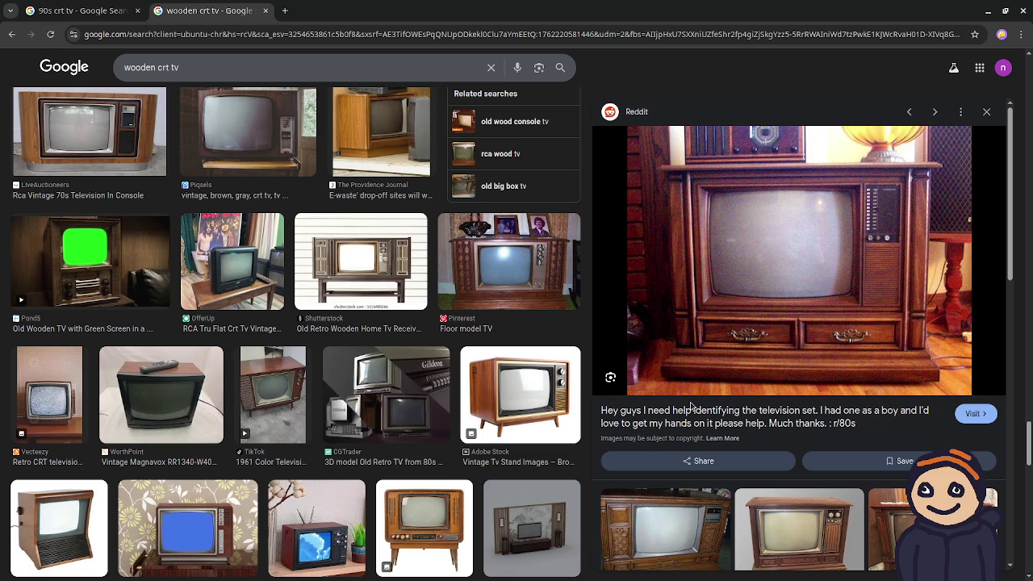
scroll(691, 406, down, 2)
scroll(299, 481, down, 3)
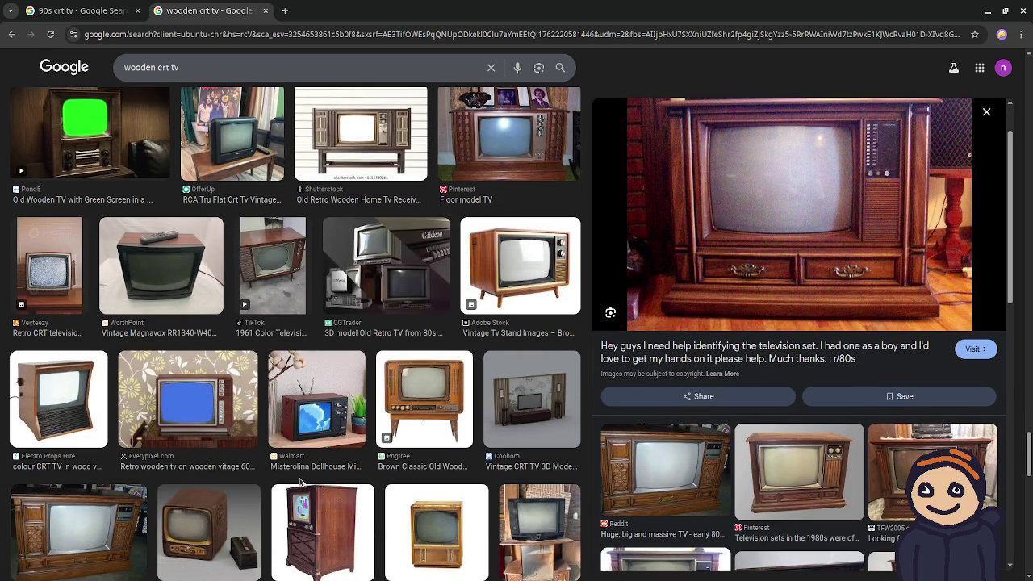
scroll(300, 482, down, 2)
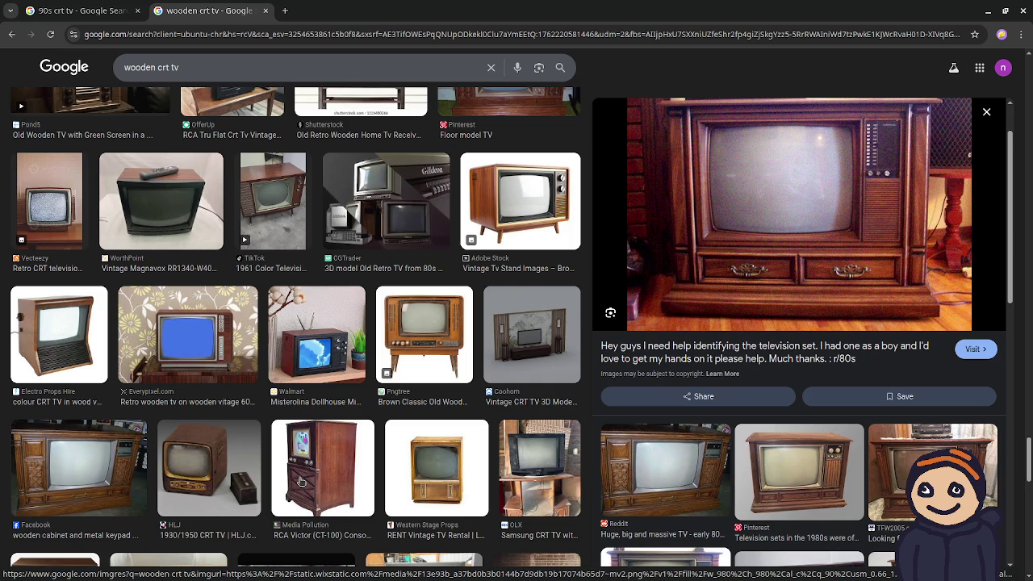
scroll(299, 482, down, 2)
scroll(299, 481, down, 1)
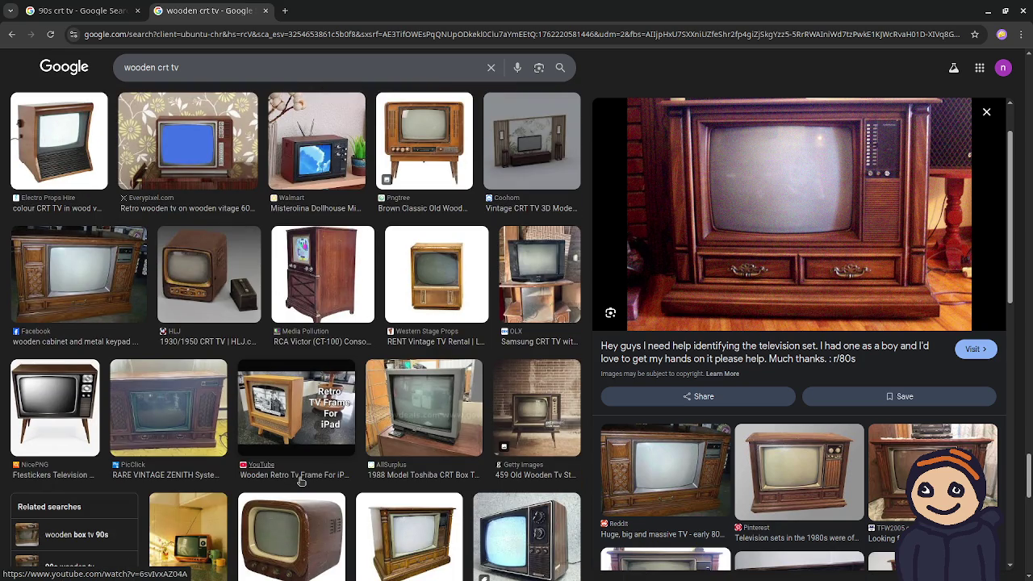
Step: Review the PicClick RARE VINTAGE ZENITH console listing, then move to the 'tv cabinet 90s' results tab
click(178, 425)
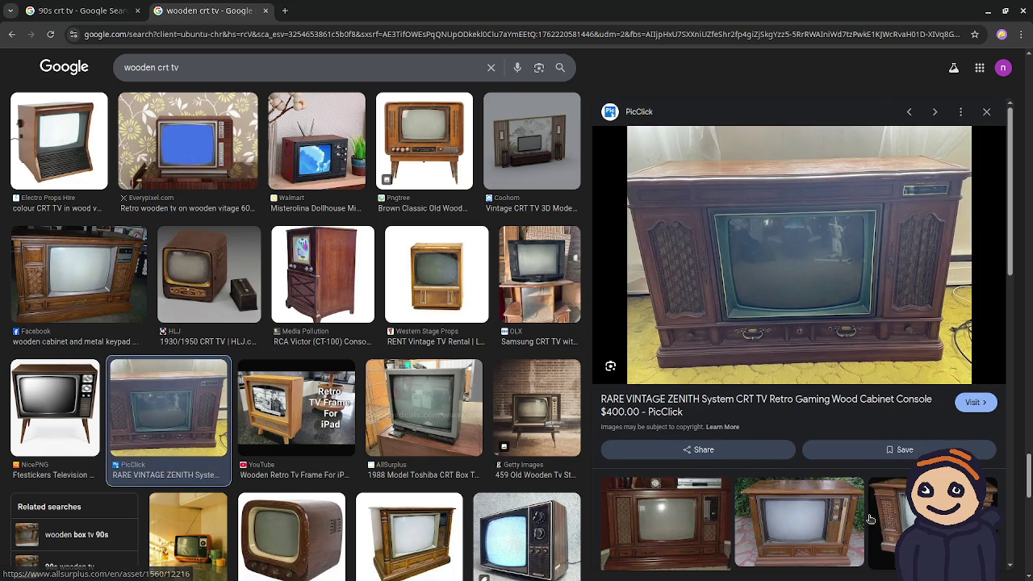
scroll(861, 523, down, 2)
scroll(862, 523, down, 1)
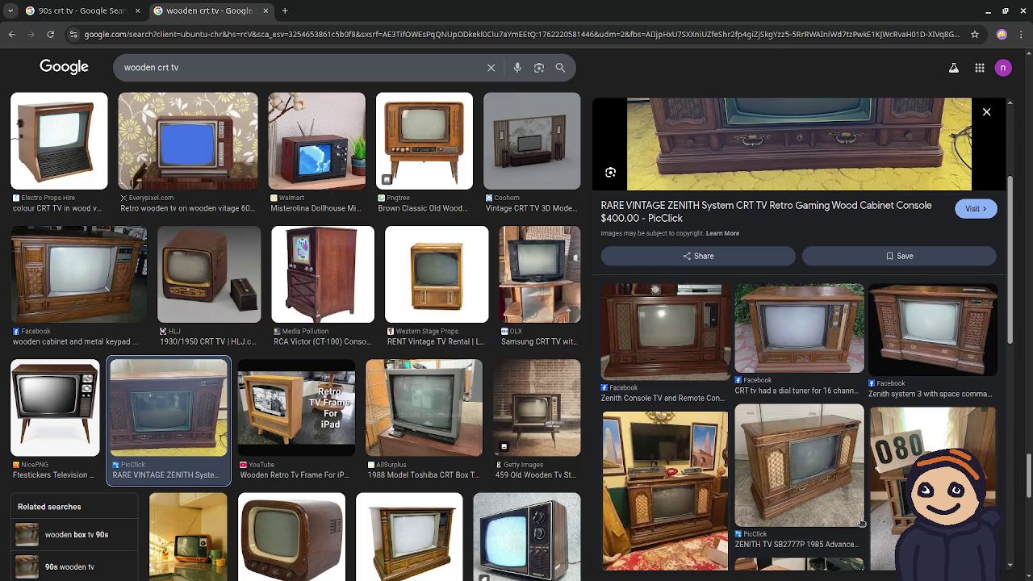
scroll(862, 523, down, 2)
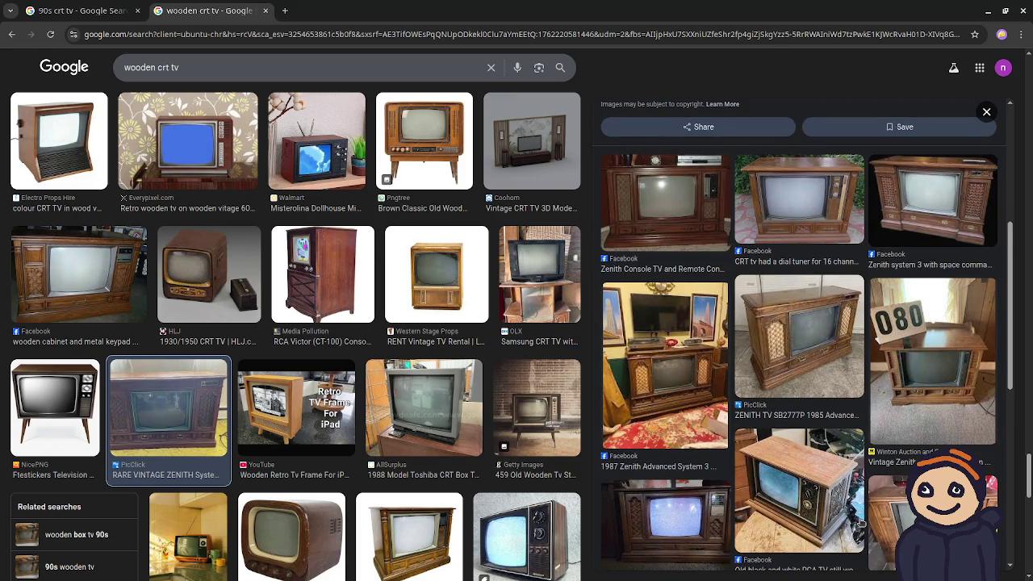
scroll(861, 523, down, 1)
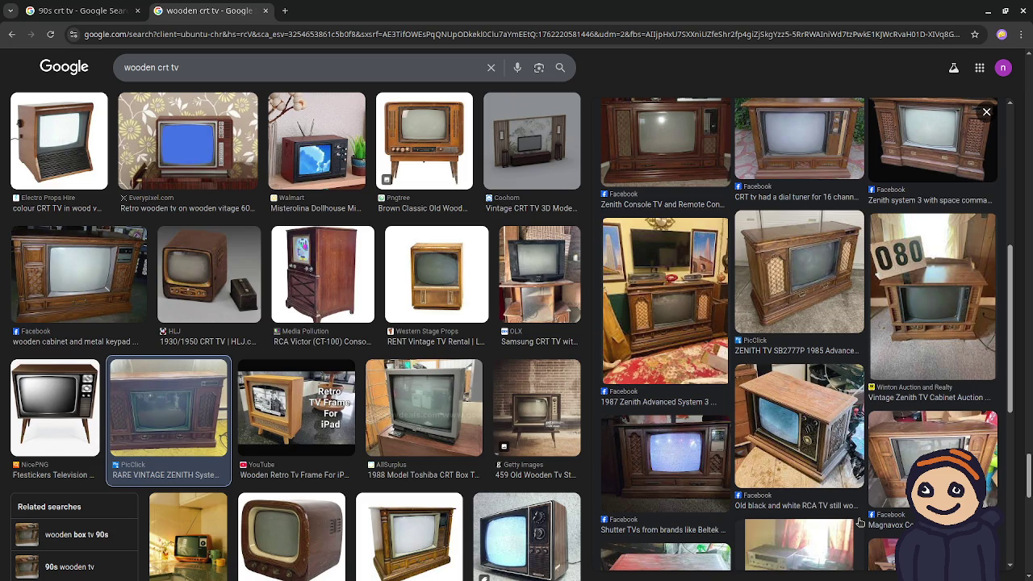
scroll(859, 523, down, 2)
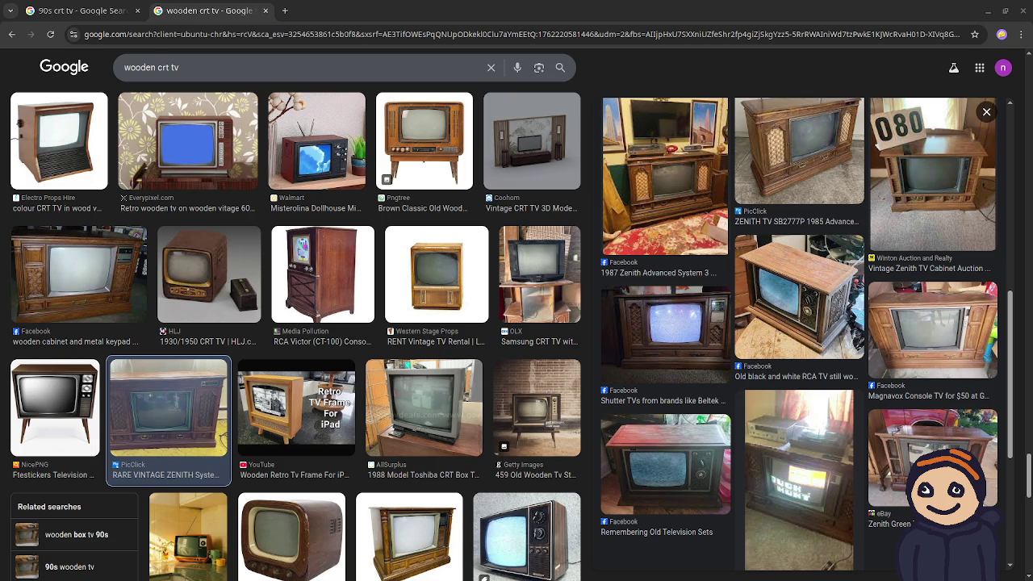
click(356, 17)
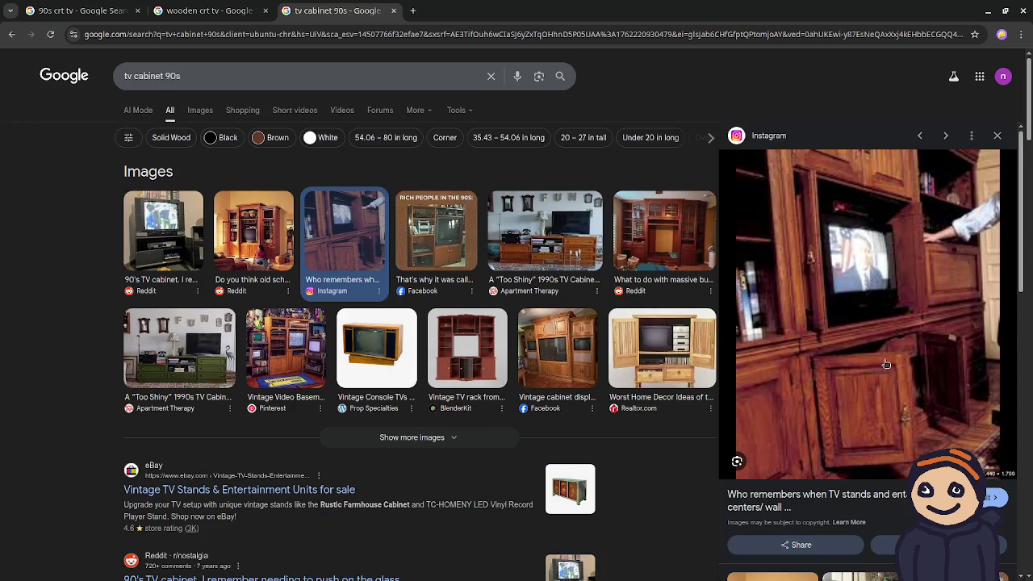
Step: Preview the Reddit 'Do you think old school...' entertainment center photo and scroll its related images
click(252, 240)
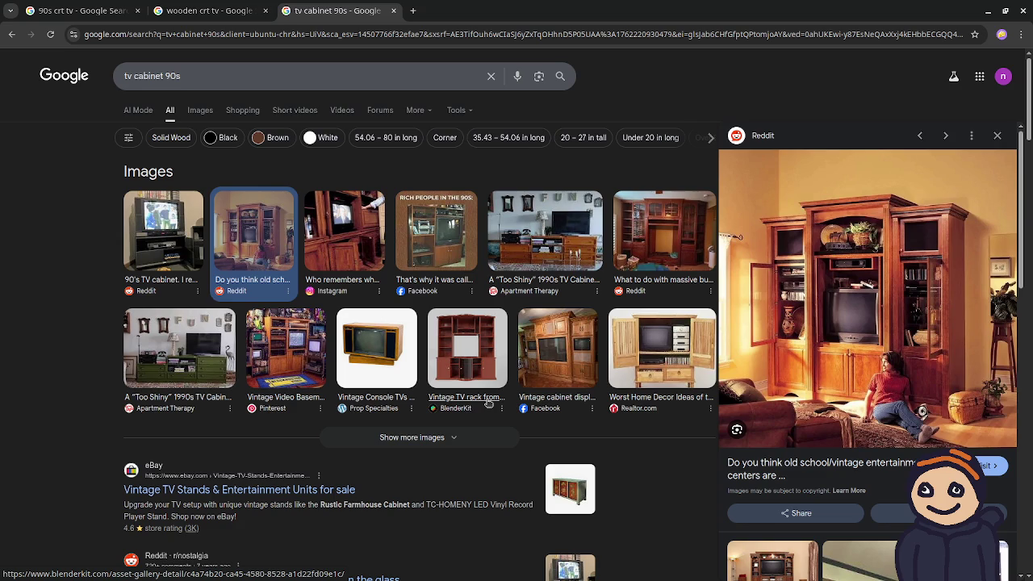
scroll(513, 418, down, 1)
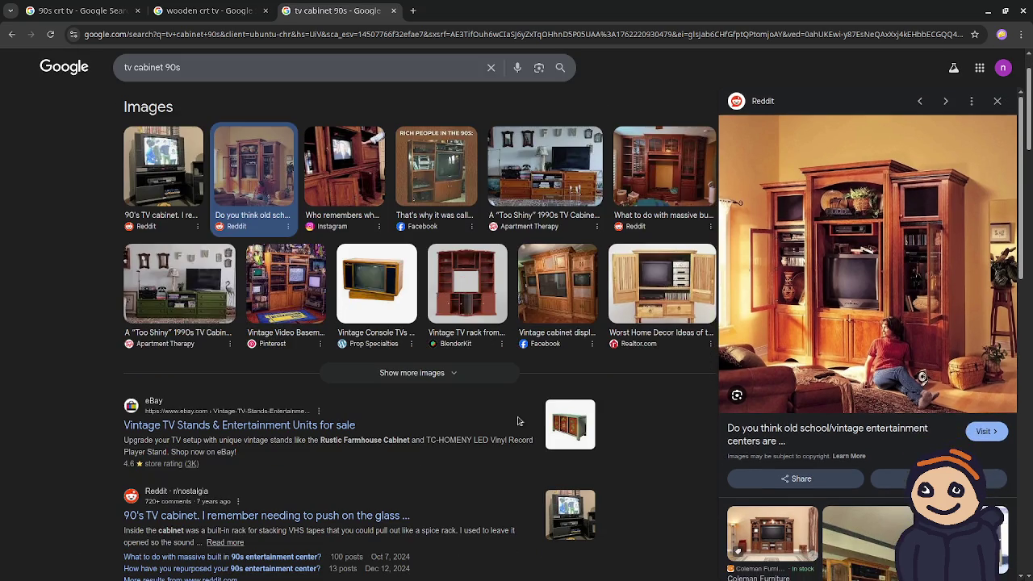
scroll(904, 471, down, 1)
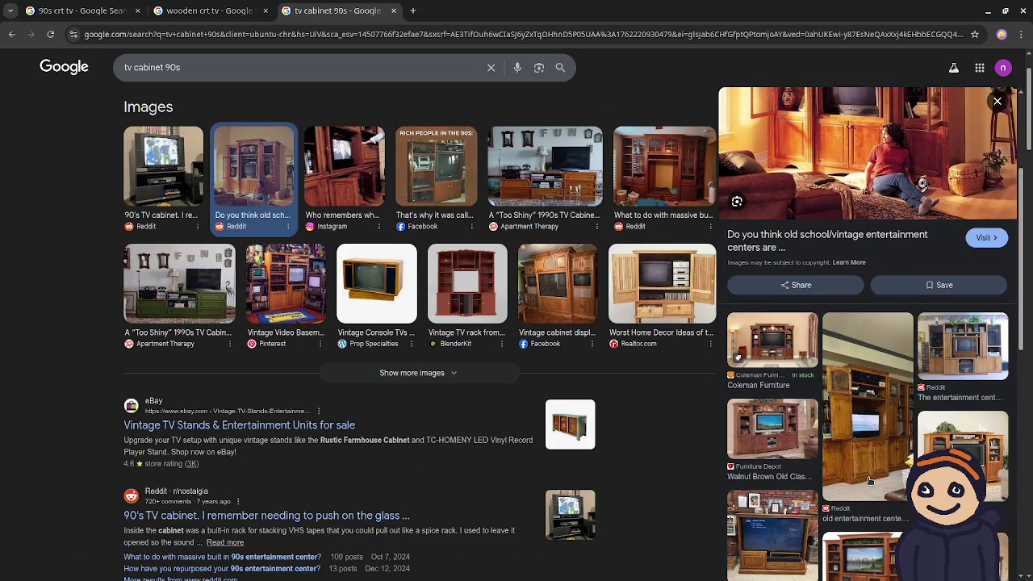
Step: Preview the 'Retrofitting old entertainment center' photo, then the Pinterest 'Vintage Video Basement' wall unit
click(864, 436)
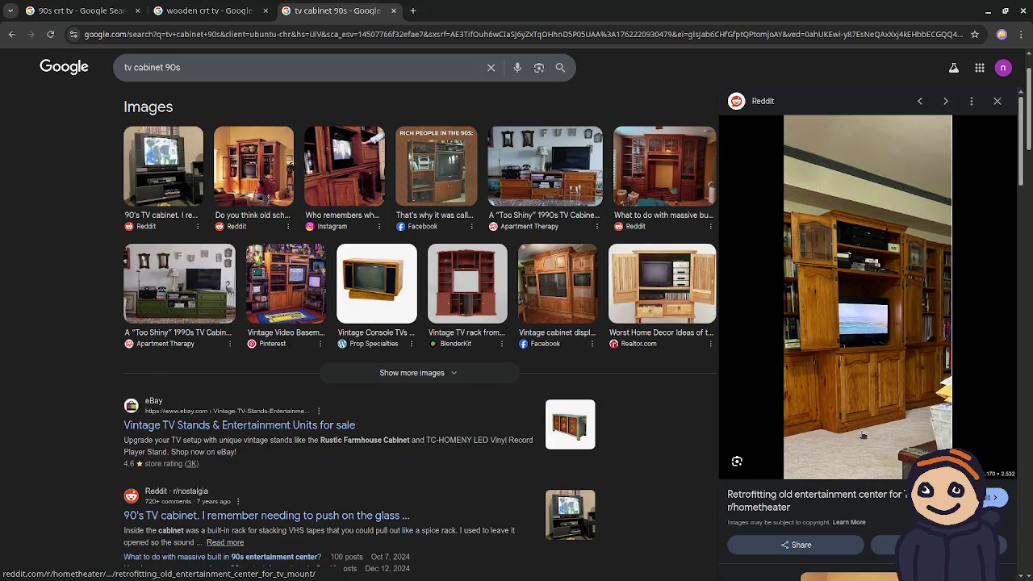
scroll(863, 436, down, 3)
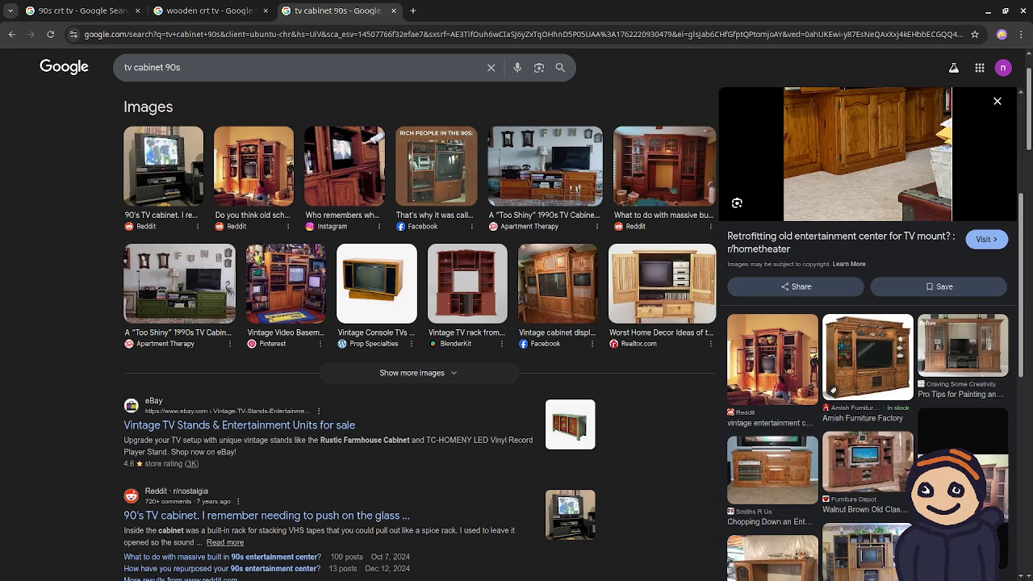
scroll(861, 436, down, 3)
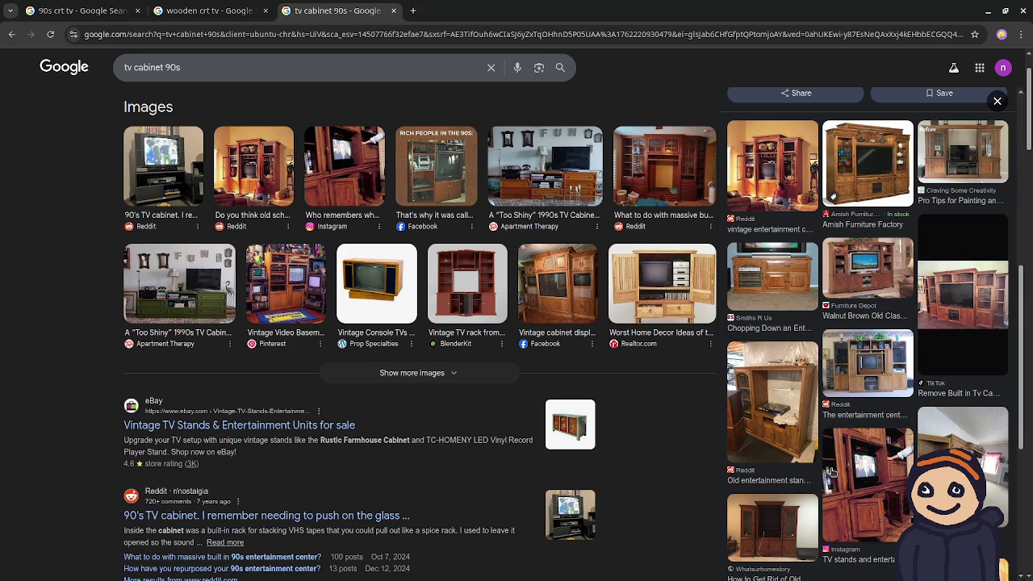
scroll(828, 484, down, 2)
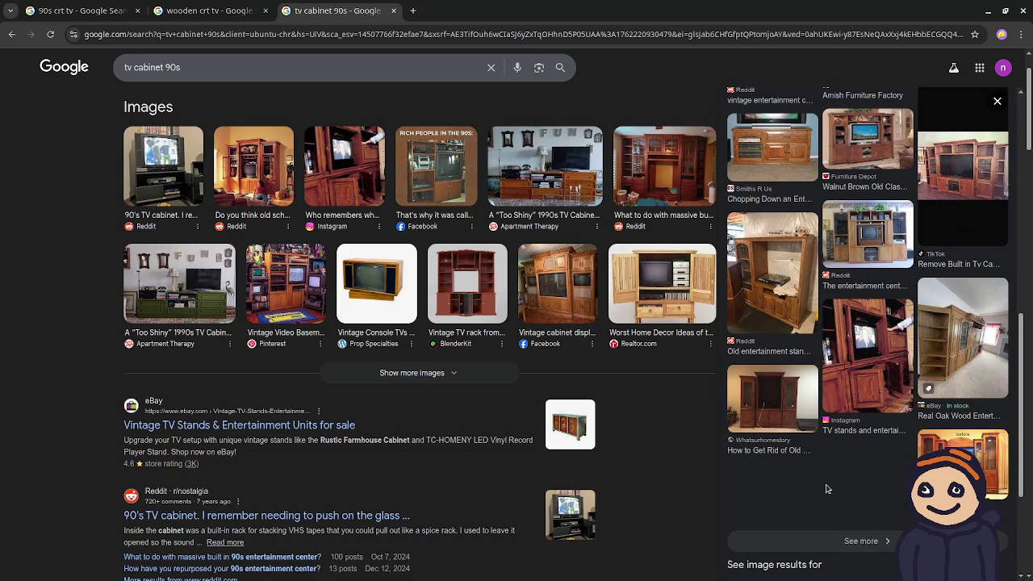
scroll(826, 488, up, 5)
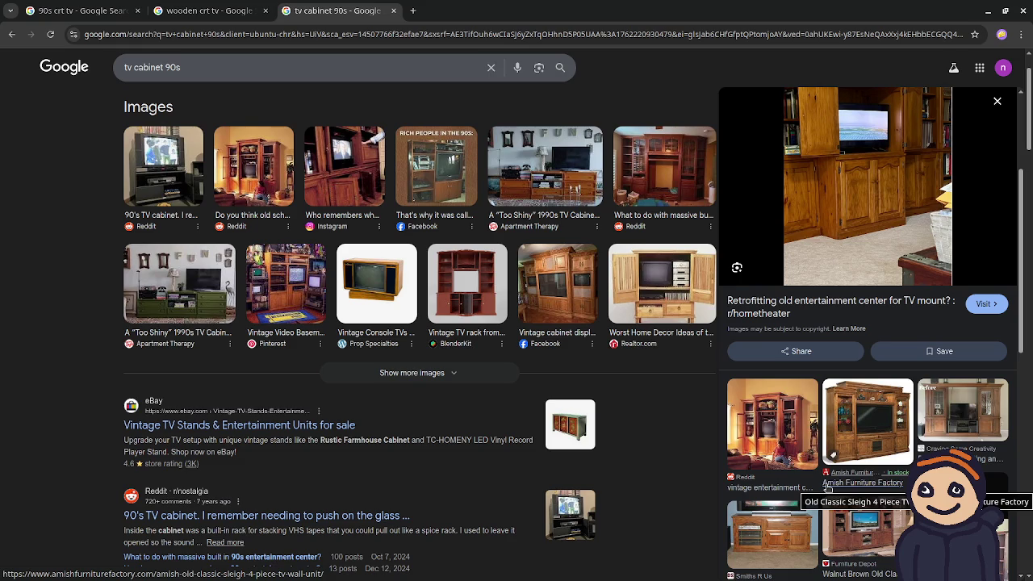
scroll(484, 460, up, 1)
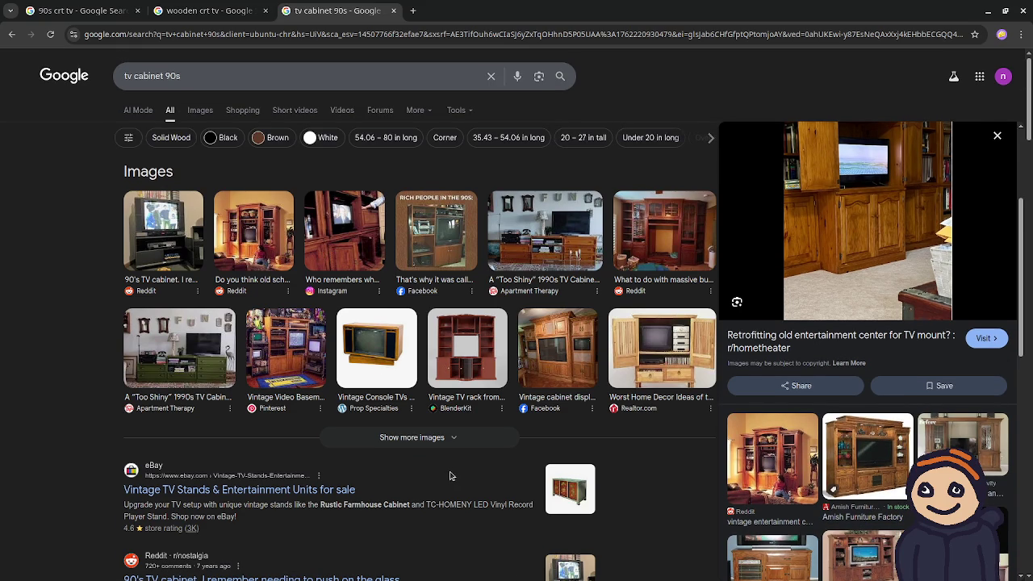
click(290, 384)
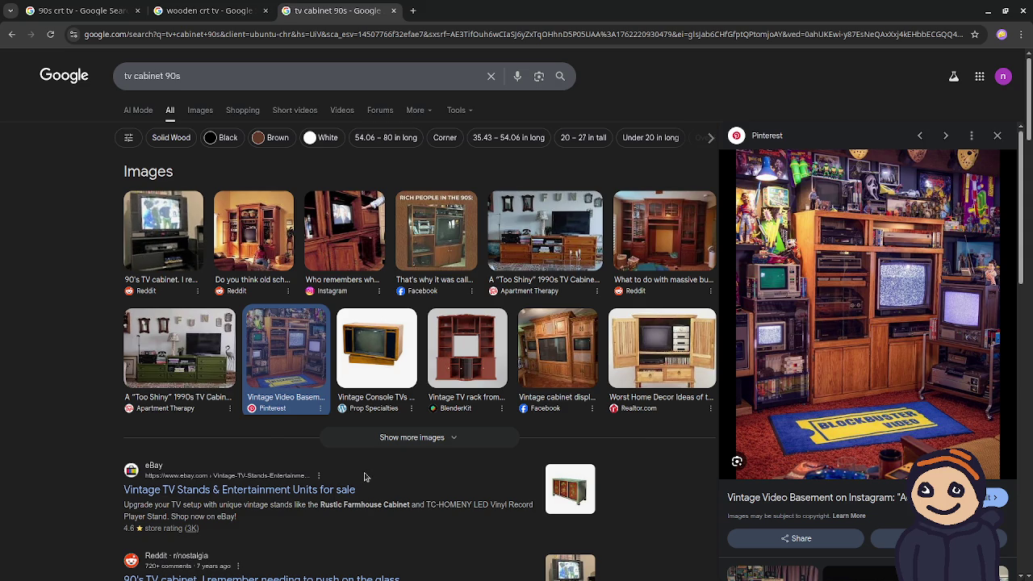
Step: Go back to the first Reddit '90's TV cabinet' preview with Alt+Left
key(alt+Left)
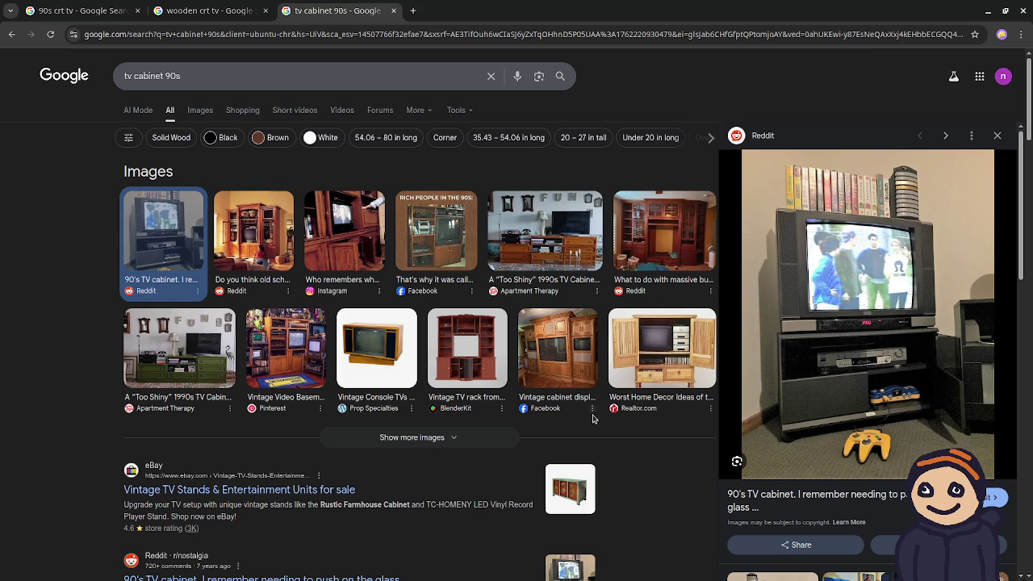
Step: Preview the SATURDAY MORNINGS FOREVER cabinet, then the Facebook 'Rich people in the 90s' photo
scroll(817, 470, down, 3)
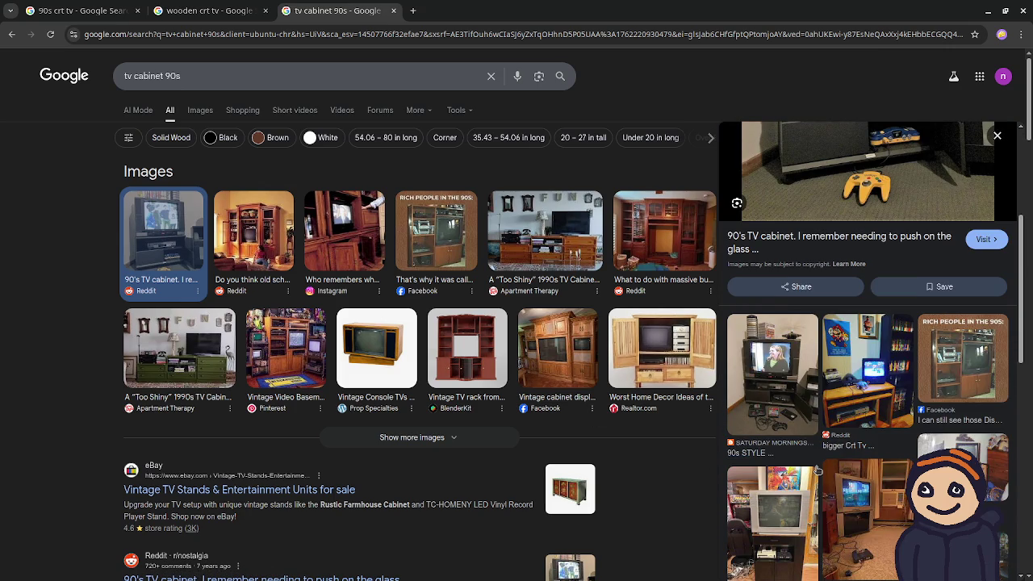
click(785, 374)
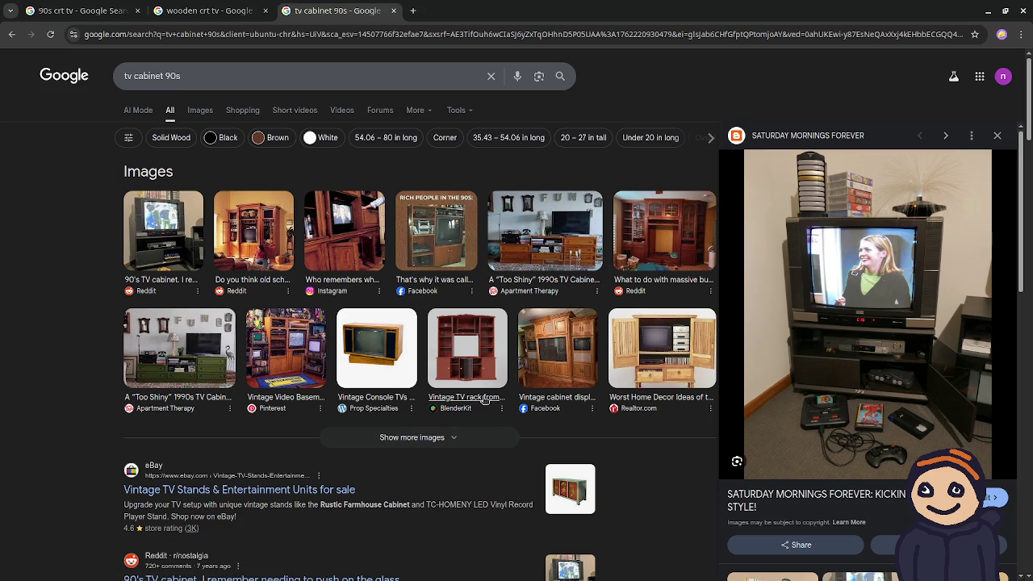
click(454, 245)
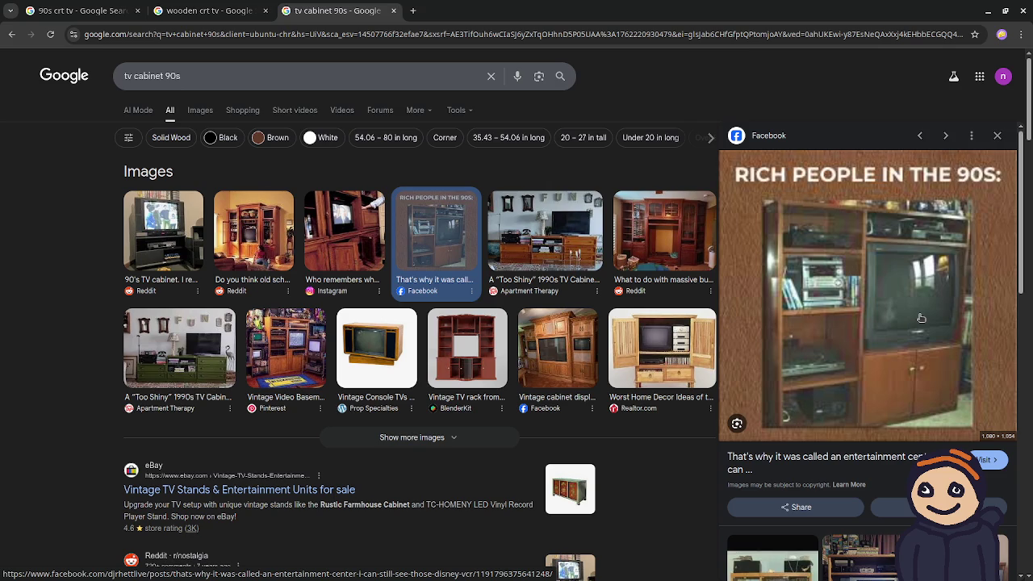
Step: Scroll to the bottom and load more 'tv cabinet 90s' image results
scroll(921, 317, down, 3)
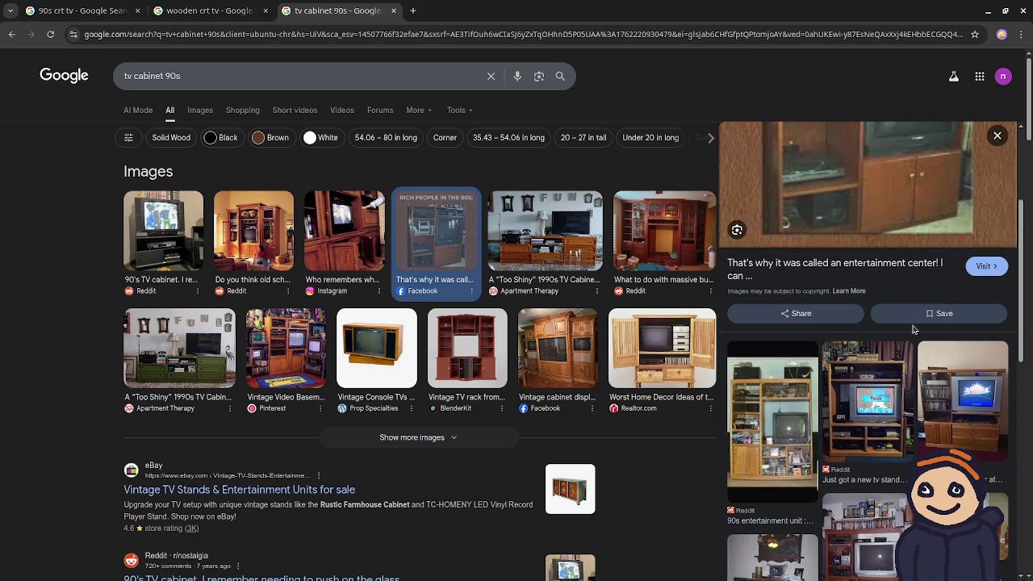
scroll(913, 329, down, 2)
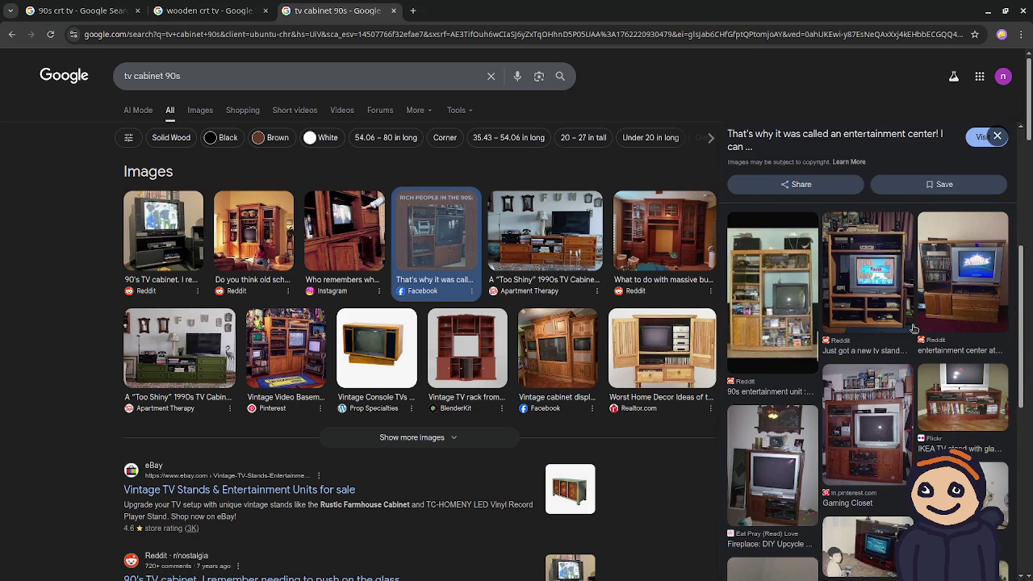
scroll(909, 328, down, 3)
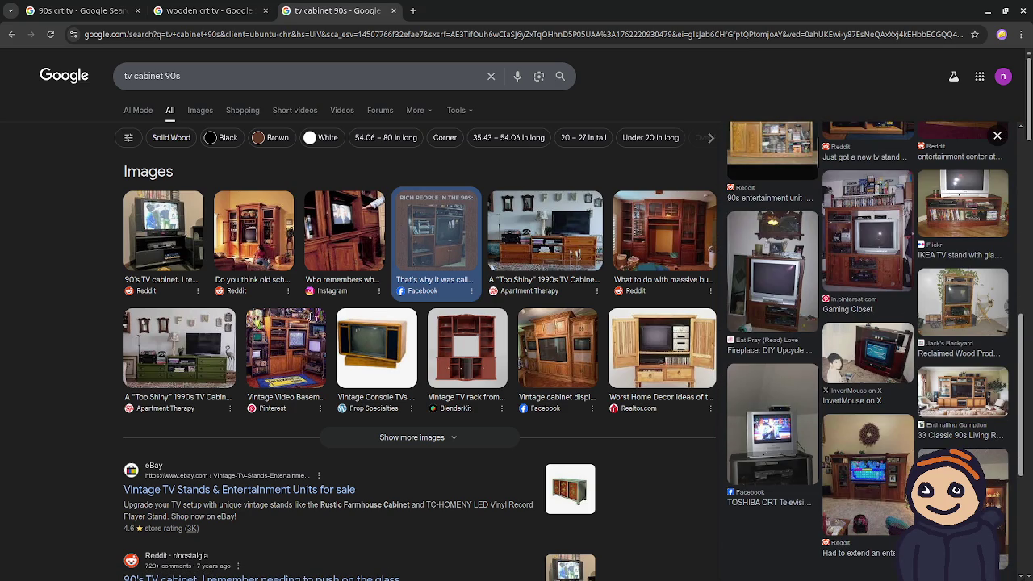
click(367, 444)
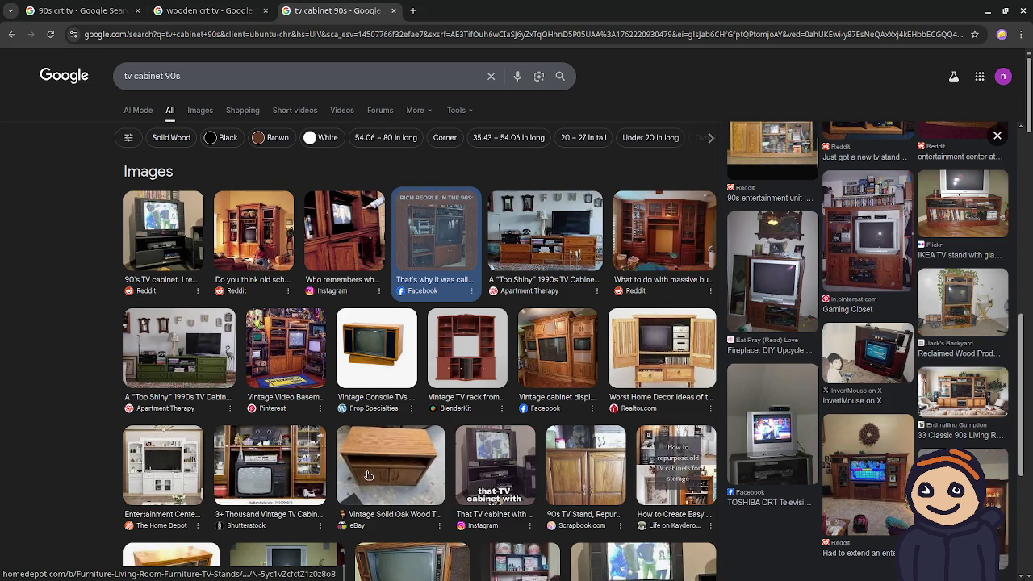
Step: Glance at the '90s crt tv' results, then return to the 'tv cabinet 90s' tab
scroll(444, 496, down, 2)
scroll(445, 495, down, 5)
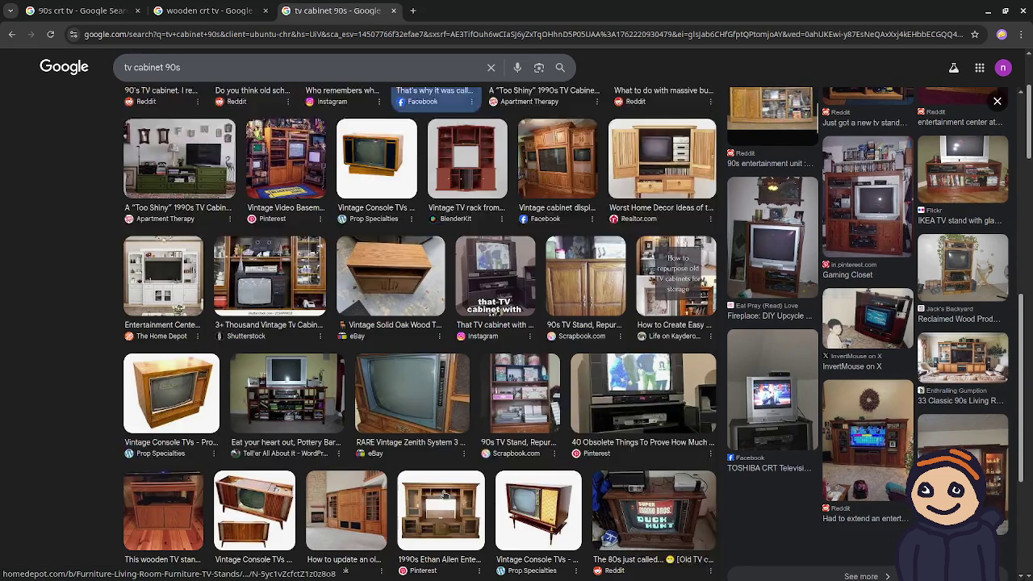
scroll(445, 495, up, 8)
click(60, 14)
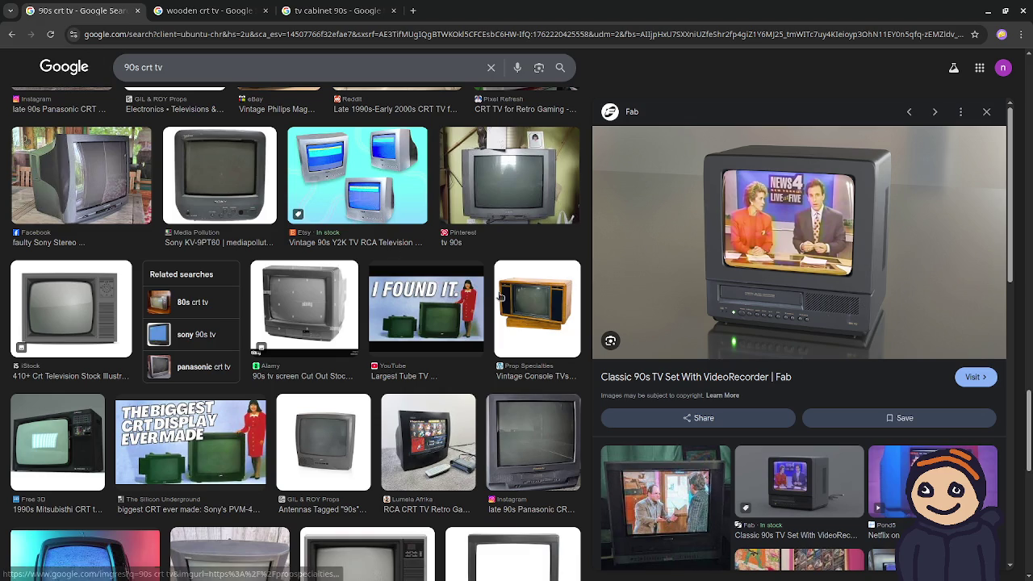
scroll(449, 310, down, 4)
key(ctrl+shift+Tab)
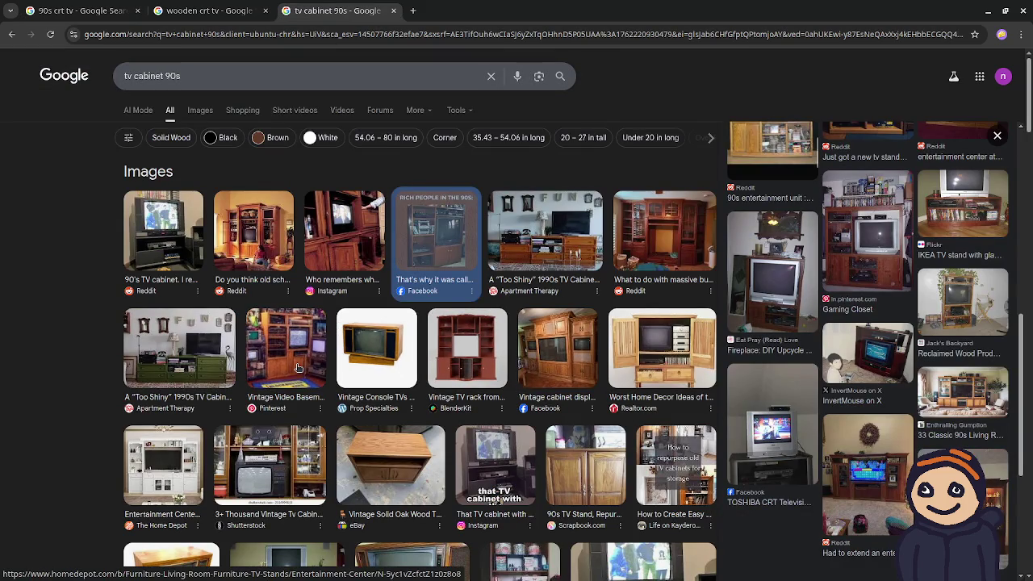
Step: Re-preview the Vintage Video Basement photo, then switch to the 'wooden crt tv' results
click(298, 368)
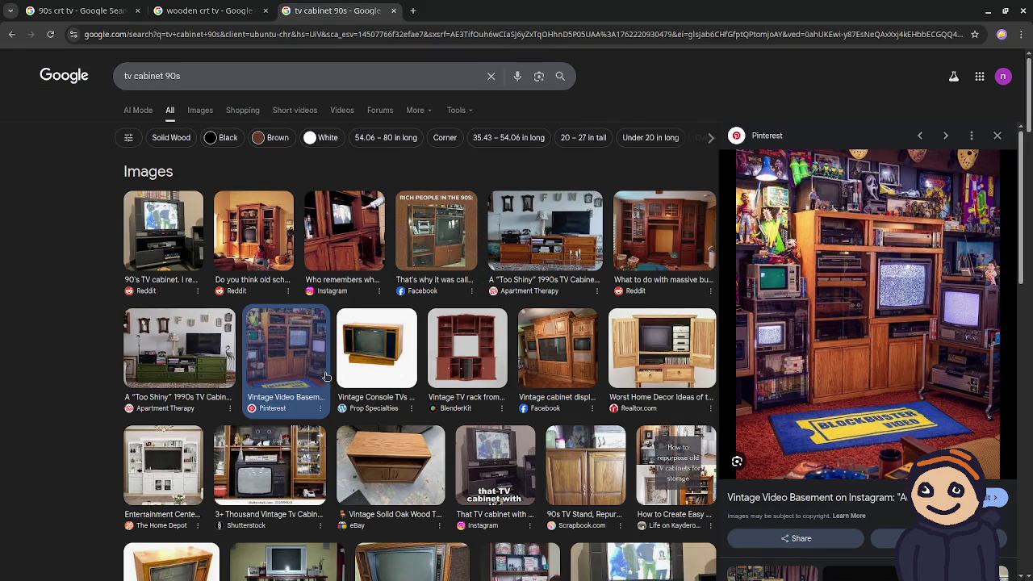
scroll(838, 404, down, 2)
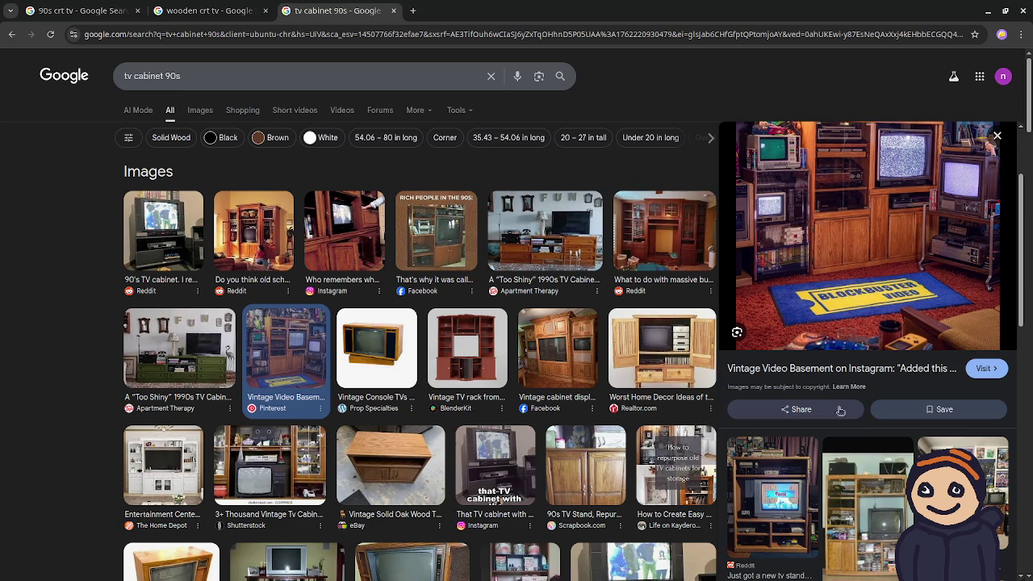
scroll(856, 403, up, 2)
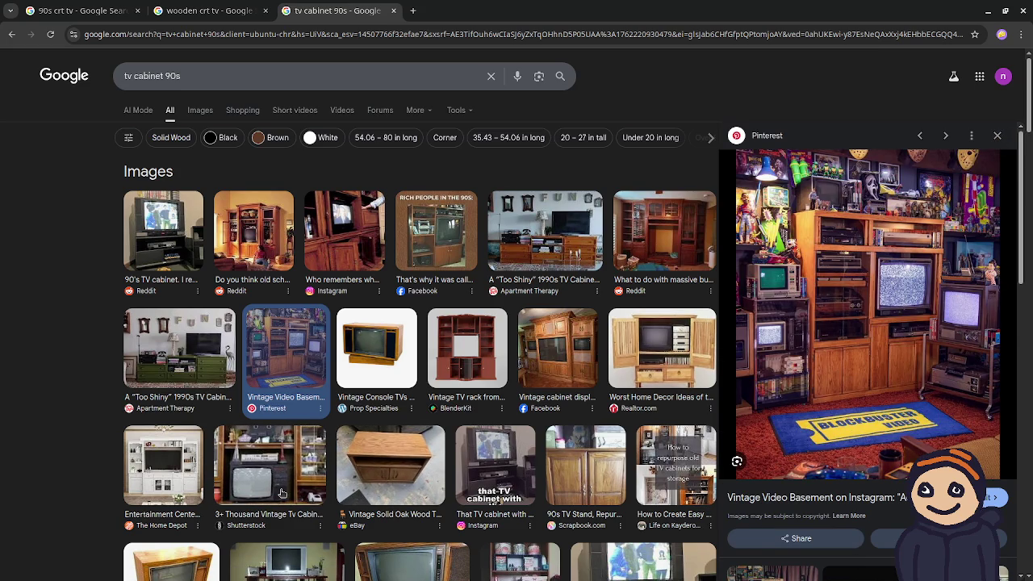
click(178, 8)
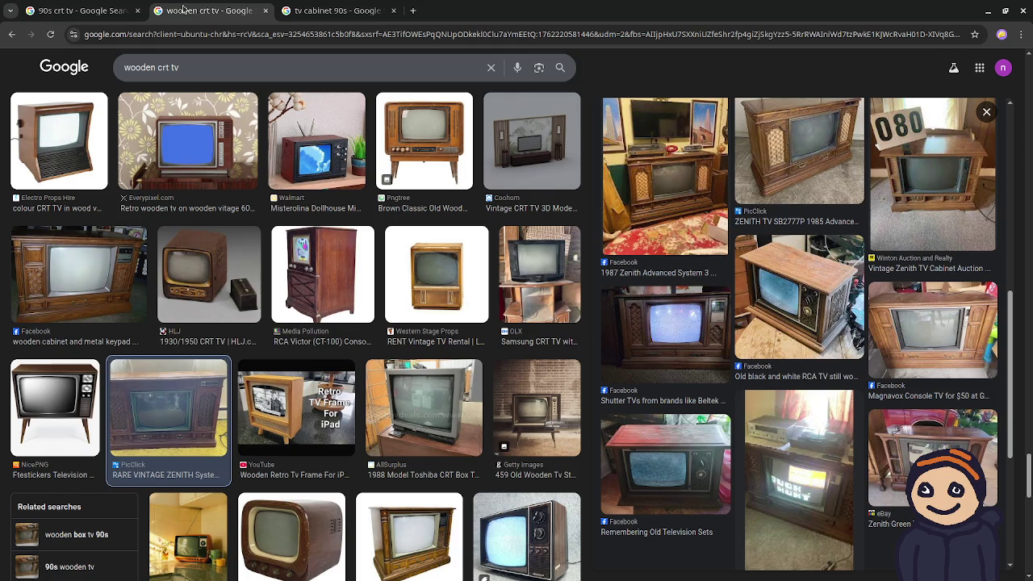
Step: Switch to the '90s crt tv' results tab and scroll through its images and preview panel
scroll(844, 343, up, 5)
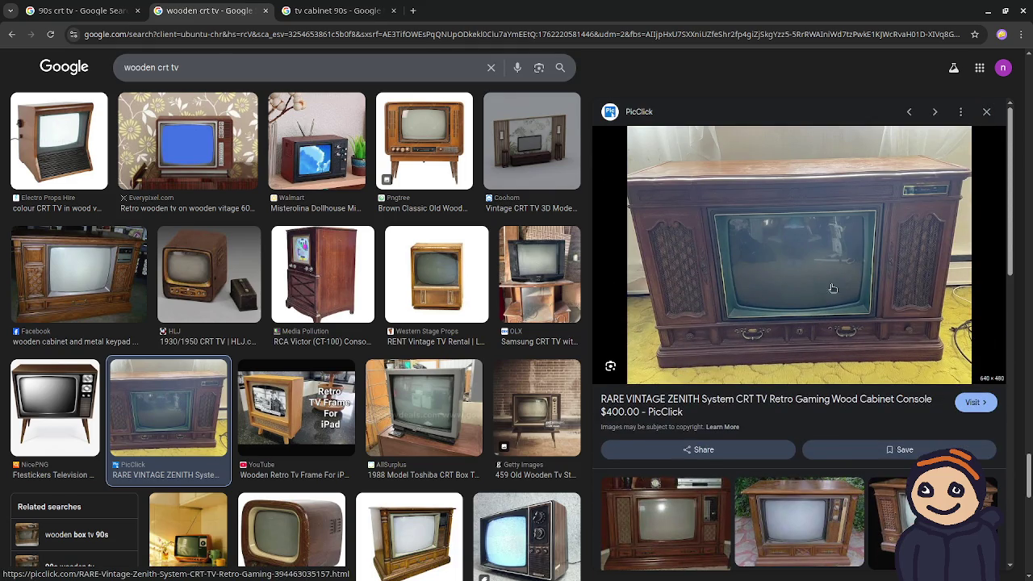
click(81, 11)
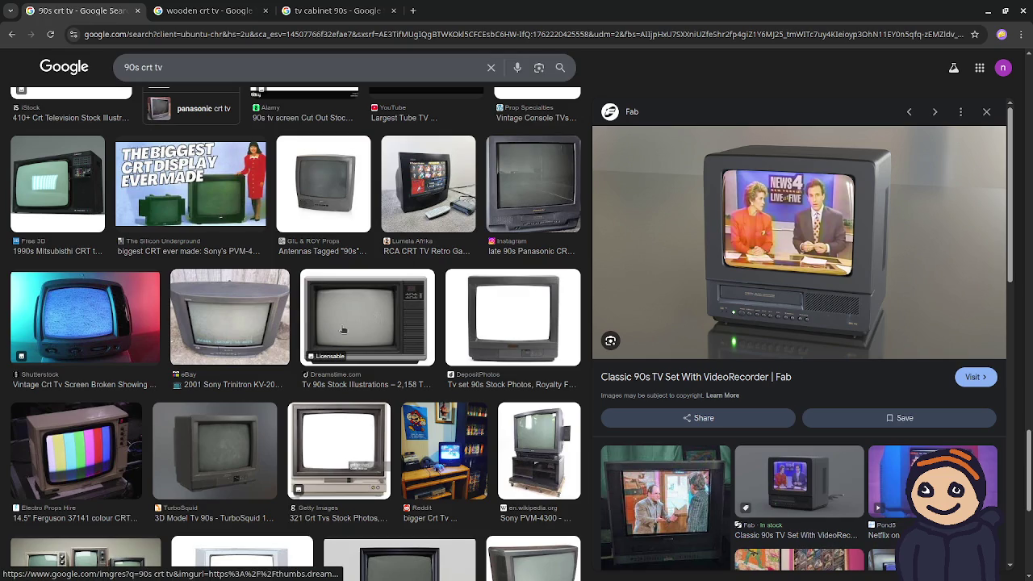
scroll(431, 356, down, 2)
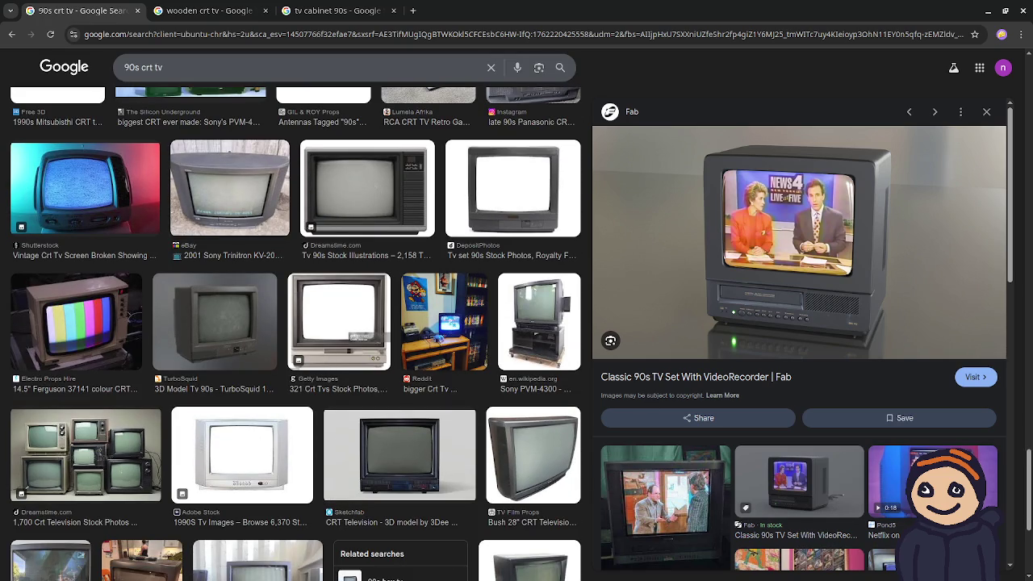
scroll(795, 397, down, 3)
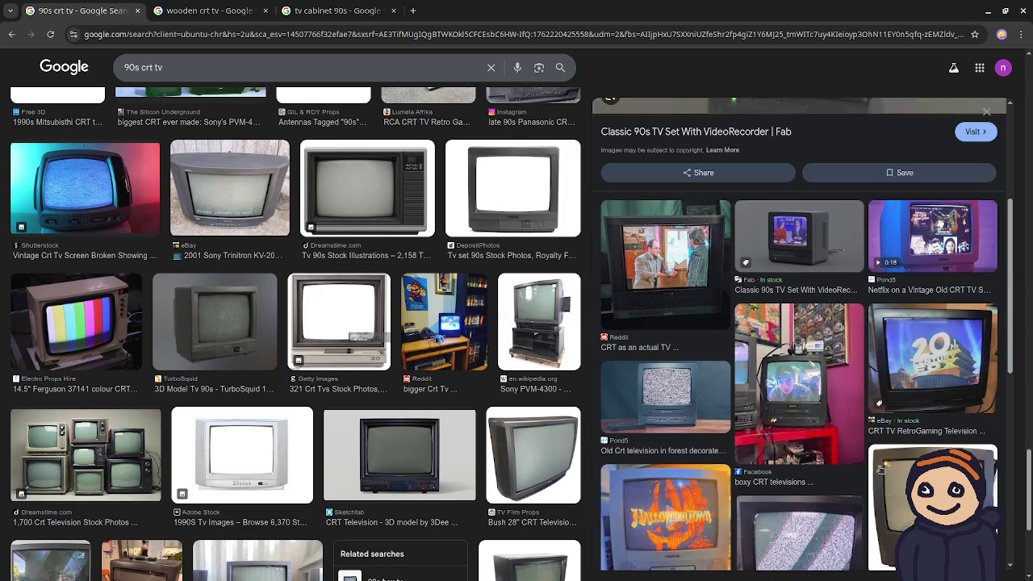
scroll(796, 398, down, 2)
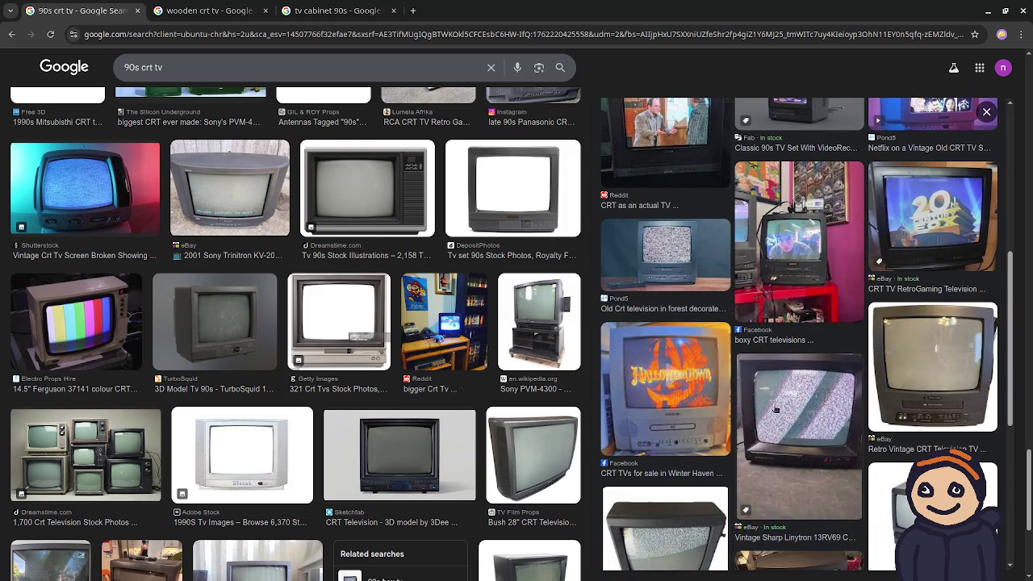
scroll(474, 400, down, 2)
scroll(480, 405, up, 4)
scroll(484, 409, up, 2)
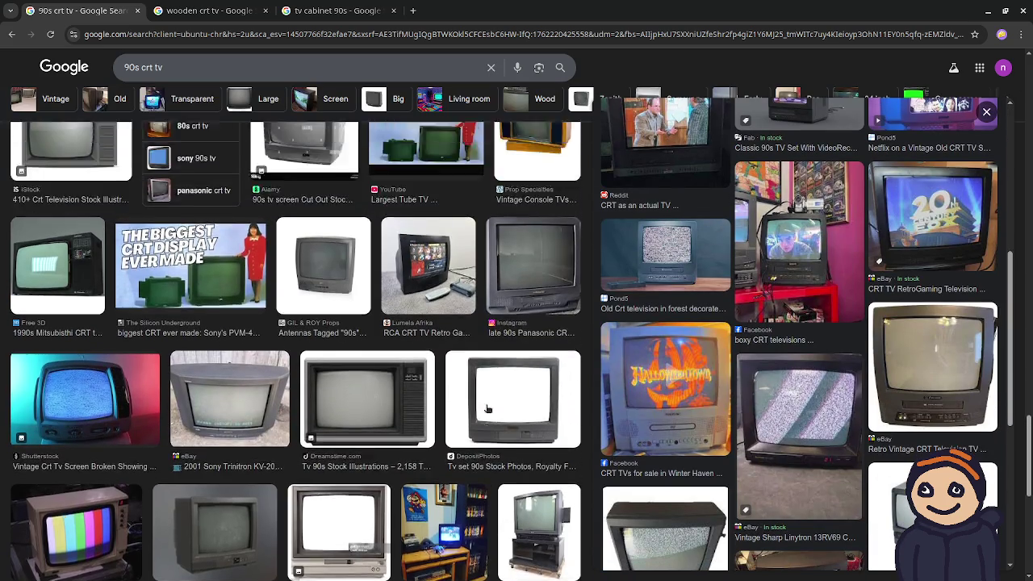
scroll(643, 395, up, 4)
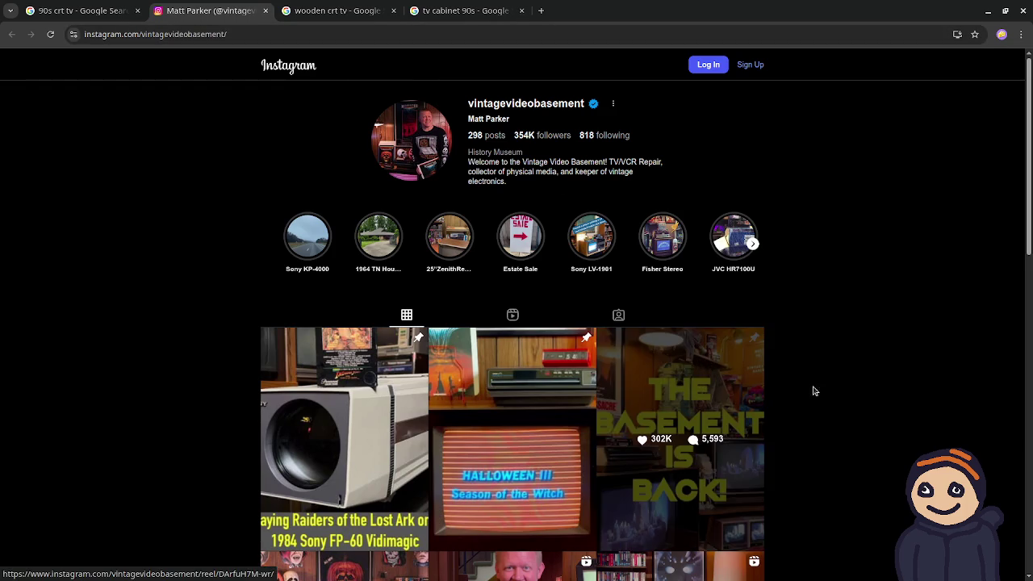
Step: Scroll through the vintage video collector's Instagram posts grid
scroll(830, 388, down, 3)
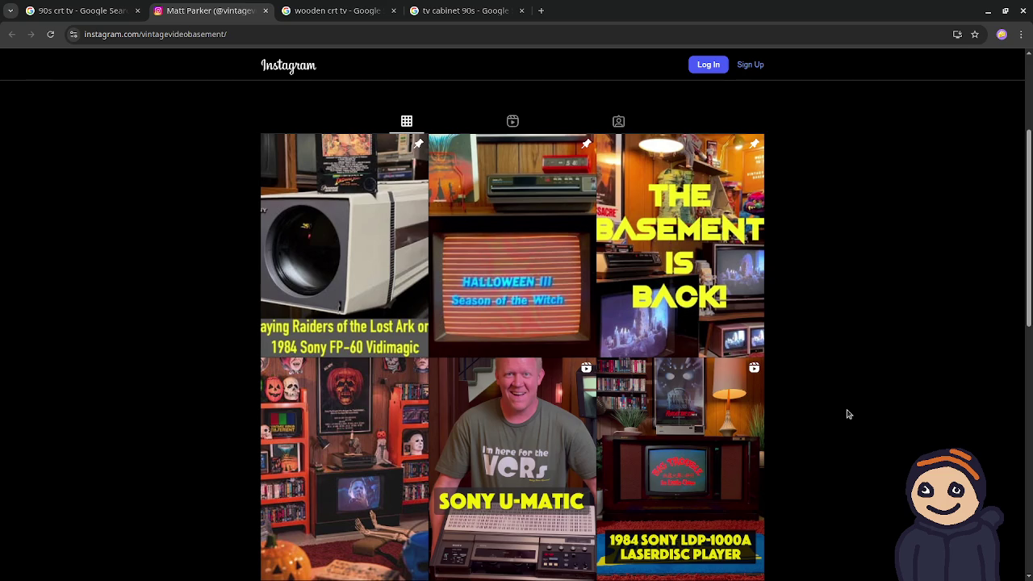
scroll(847, 414, down, 6)
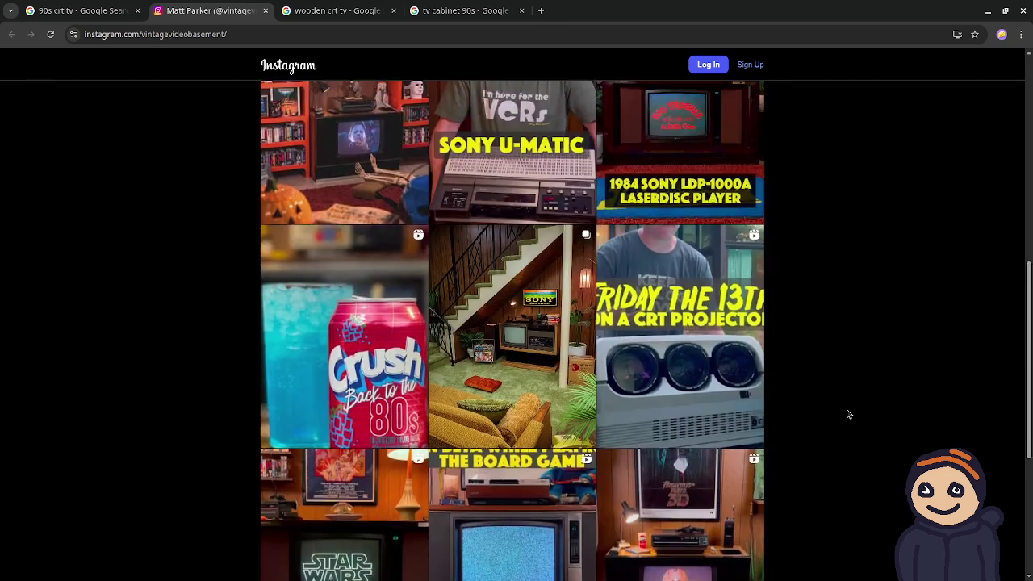
scroll(848, 414, up, 7)
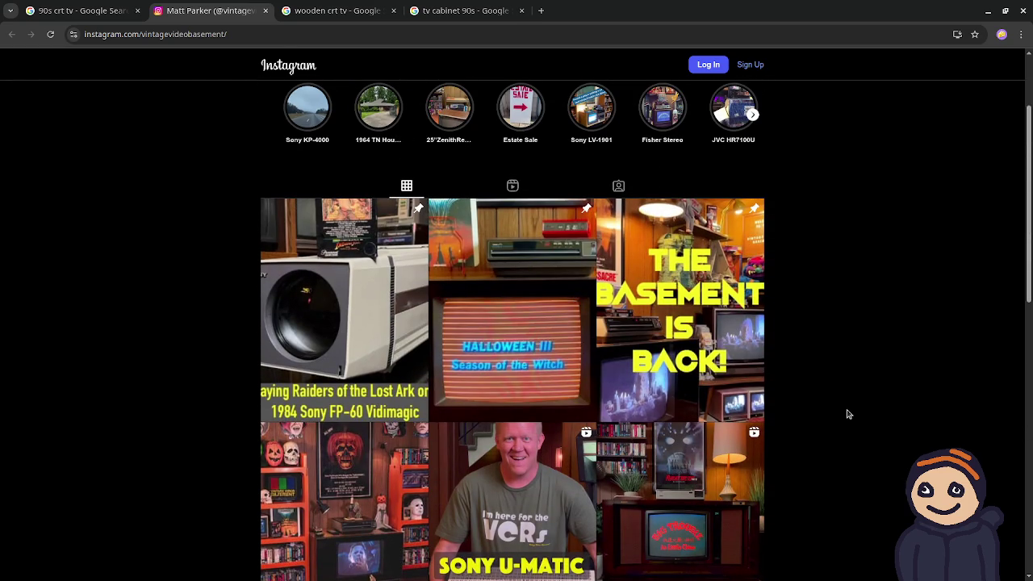
scroll(847, 414, up, 2)
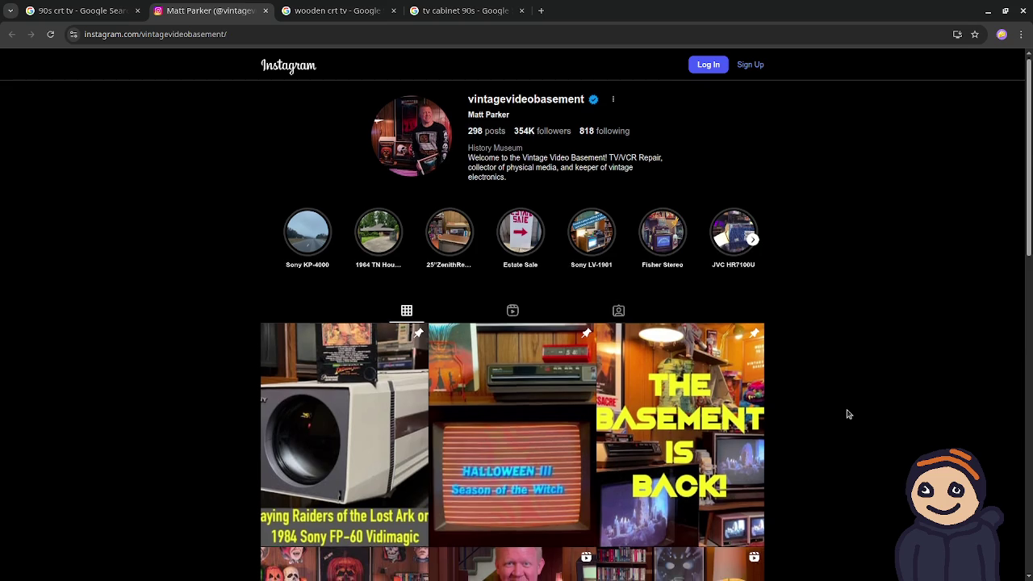
scroll(847, 414, down, 4)
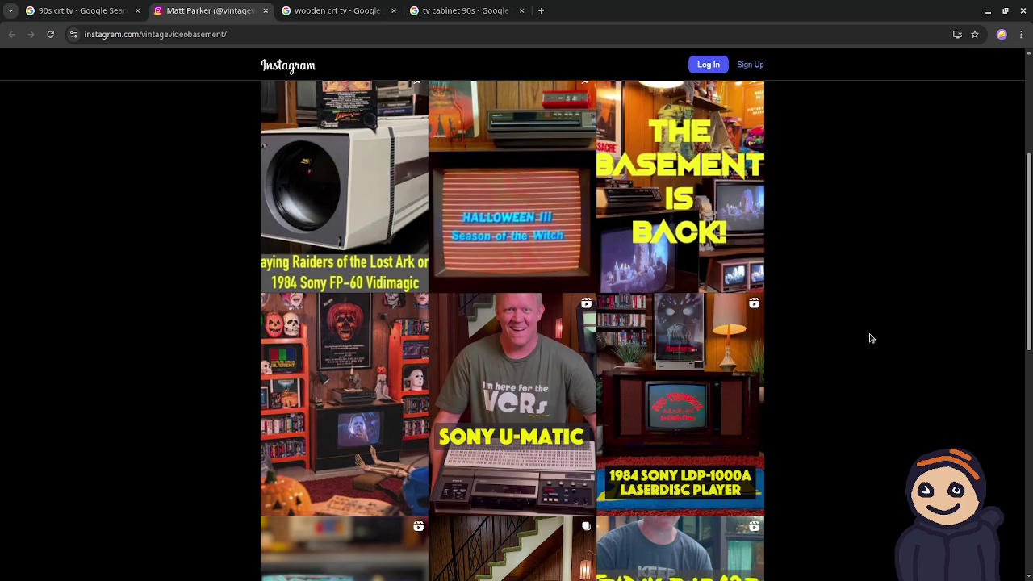
scroll(870, 339, up, 3)
scroll(872, 344, down, 8)
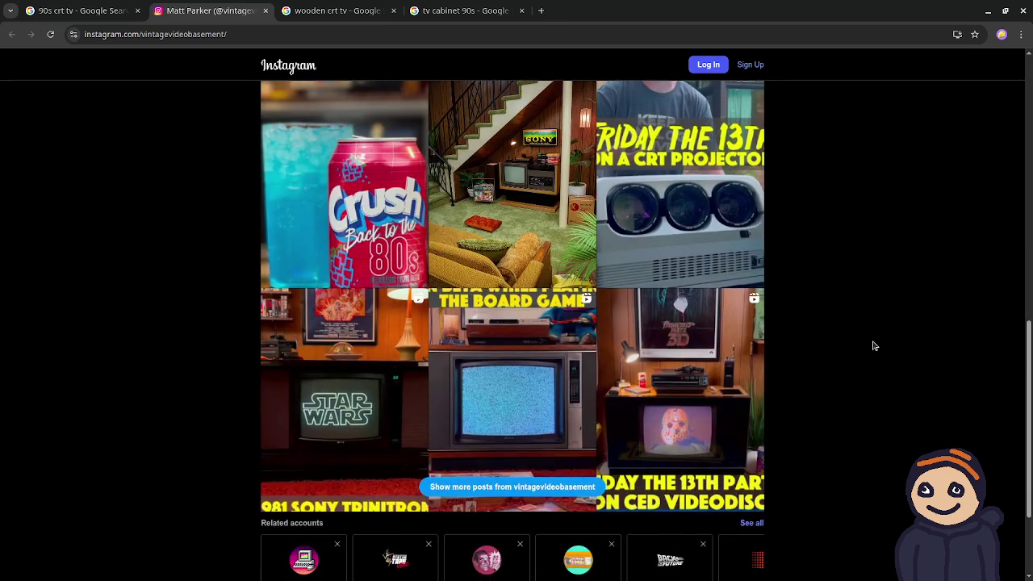
scroll(872, 344, down, 2)
scroll(872, 344, up, 7)
scroll(580, 306, up, 1)
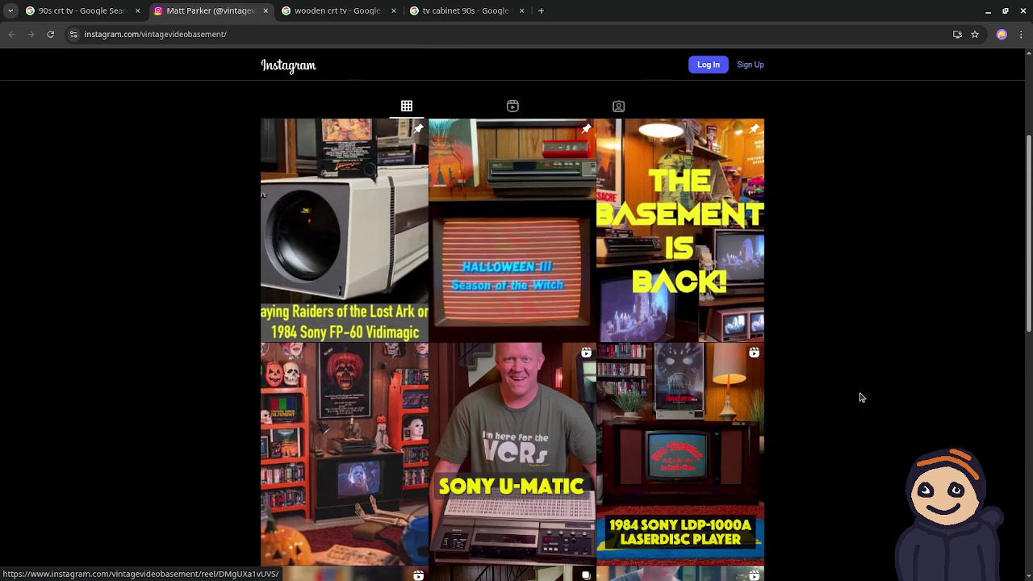
scroll(885, 393, up, 3)
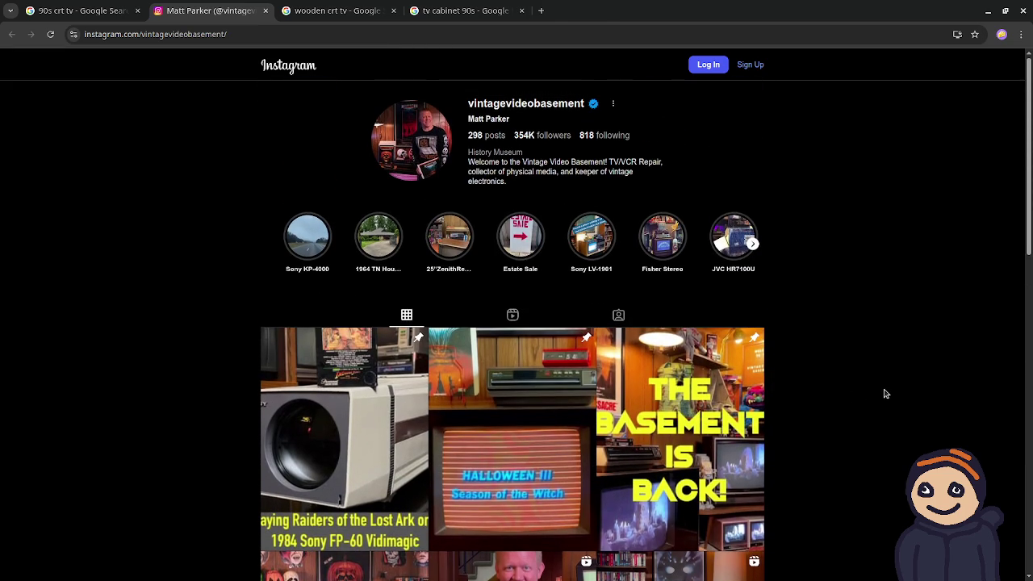
scroll(884, 394, down, 8)
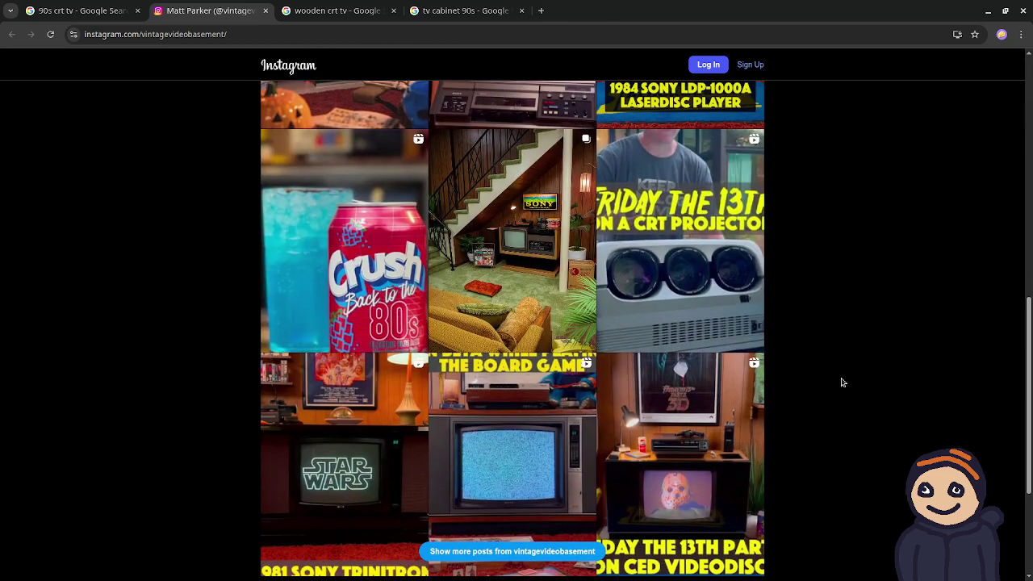
Step: Open the TV-under-the-stairs post, dismiss the sign-up prompt, browse it, and close the Instagram tab
click(499, 258)
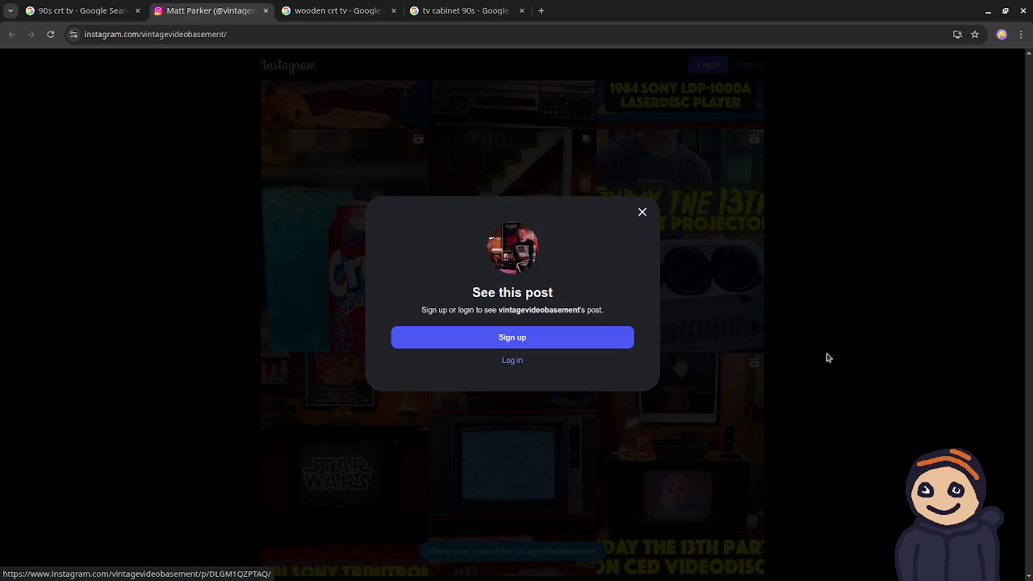
click(642, 214)
scroll(901, 287, down, 3)
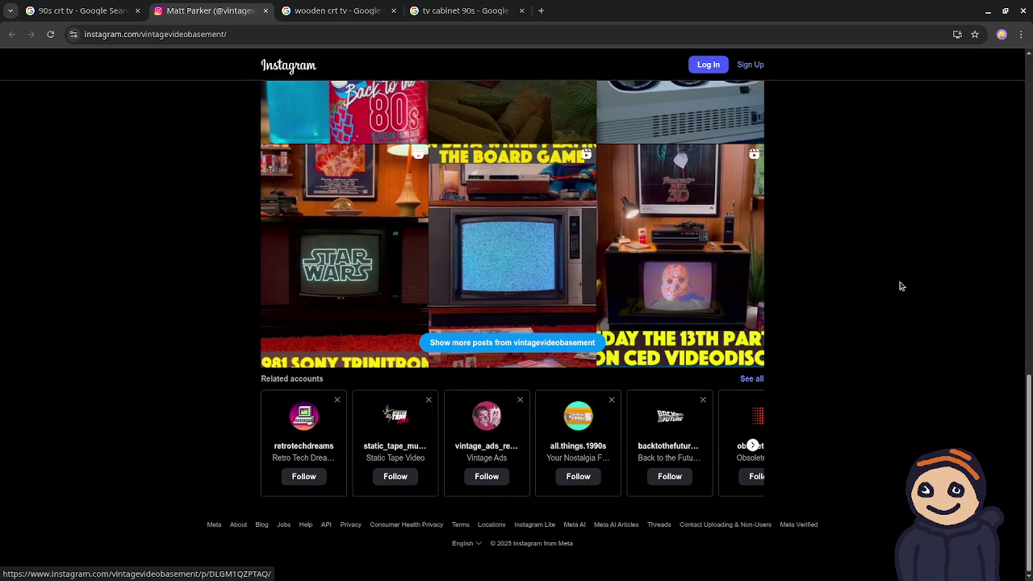
scroll(901, 286, up, 12)
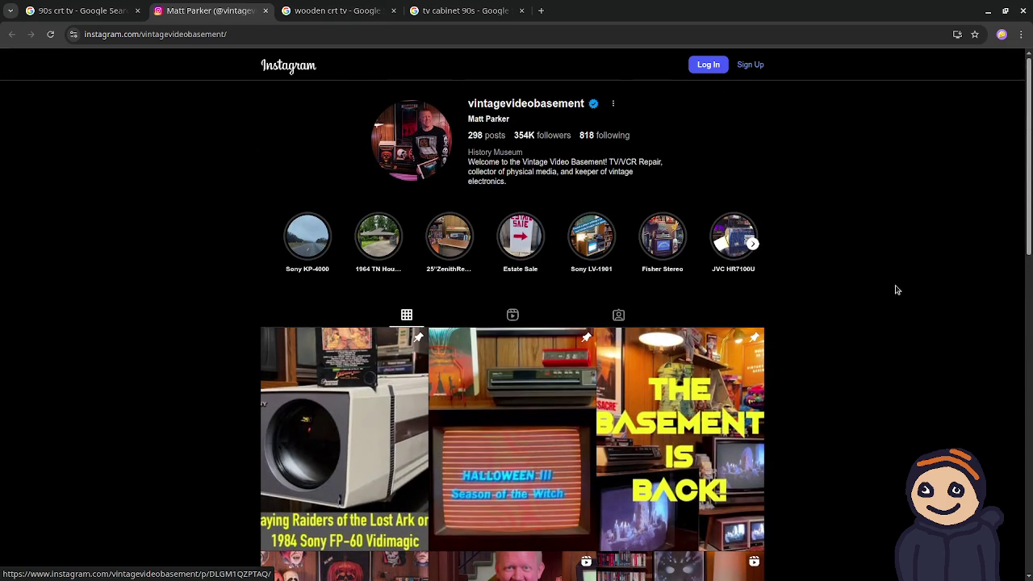
scroll(891, 294, down, 3)
scroll(891, 294, down, 4)
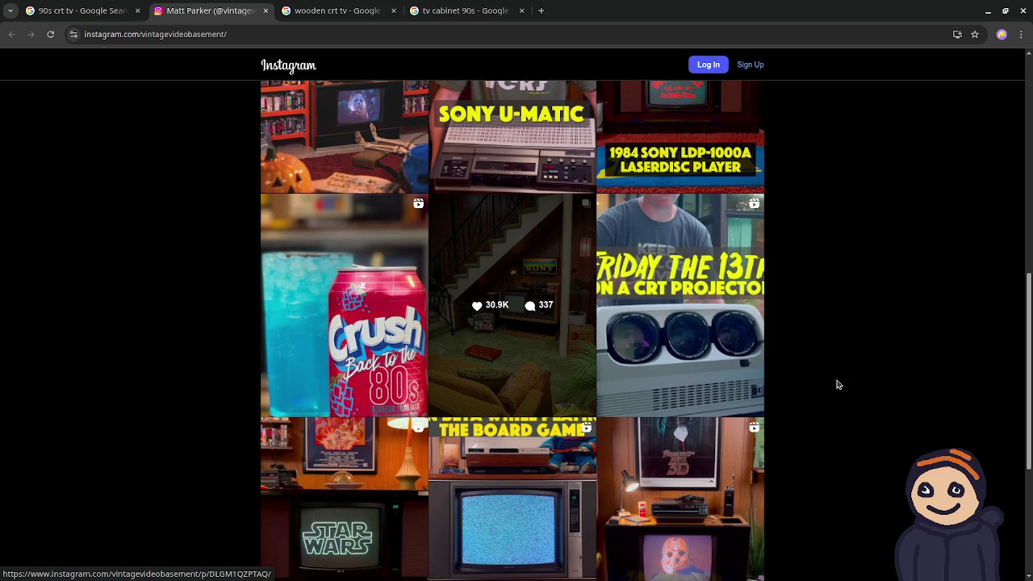
scroll(860, 391, down, 2)
scroll(860, 391, down, 2)
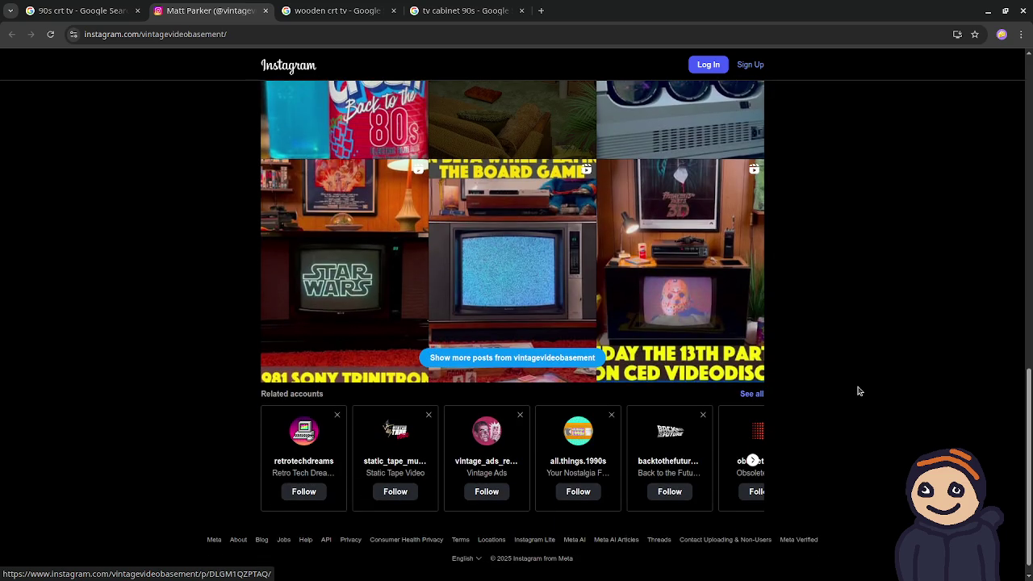
click(266, 10)
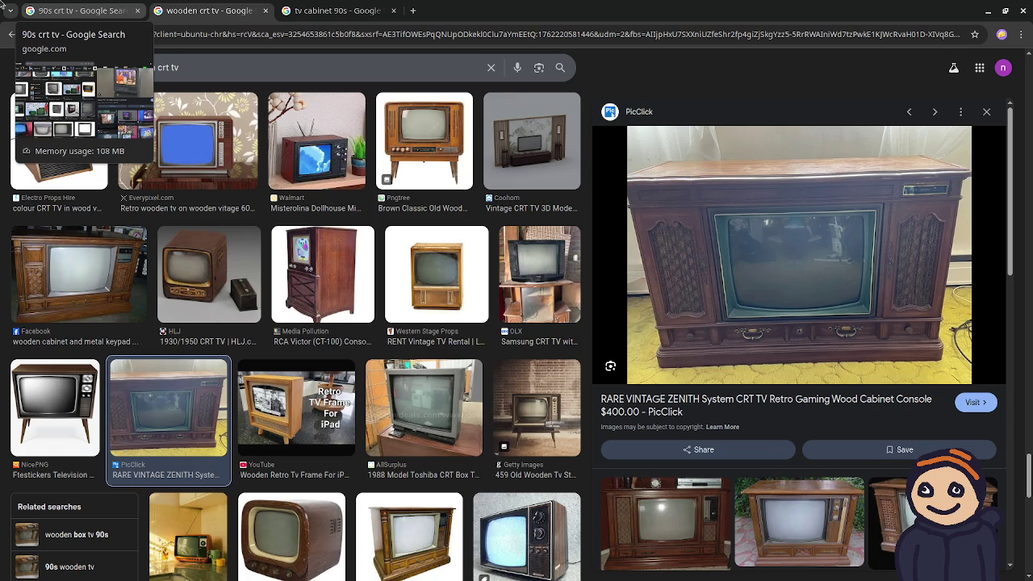
Step: Switch to the 'tv cabinet 90s' results tab
click(315, 12)
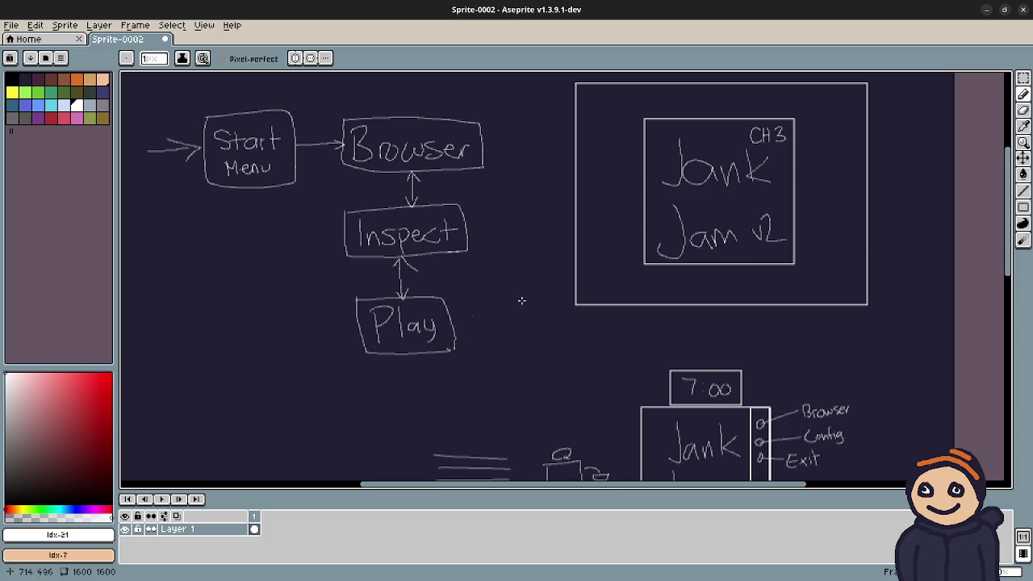
Step: Pan the Aseprite canvas to find empty space for drawing
drag(522, 300, 719, 226)
Step: Draw the cabinet's tall outer rectangle and a tall left side panel with the Rectangle tool
mouse_move(470, 275)
mouse_down()
mouse_move(513, 212)
mouse_move(481, 162)
mouse_up()
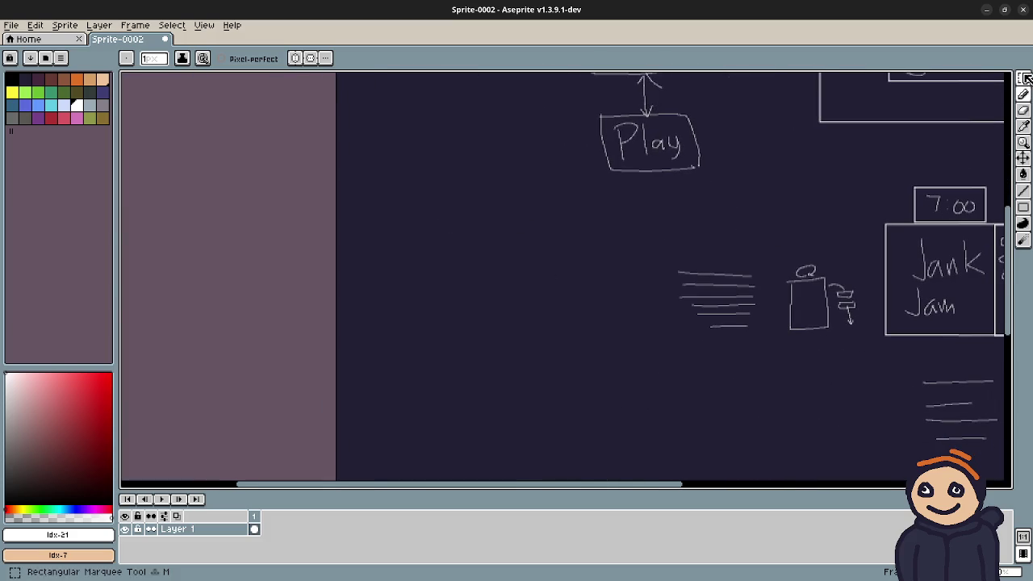
click(1023, 206)
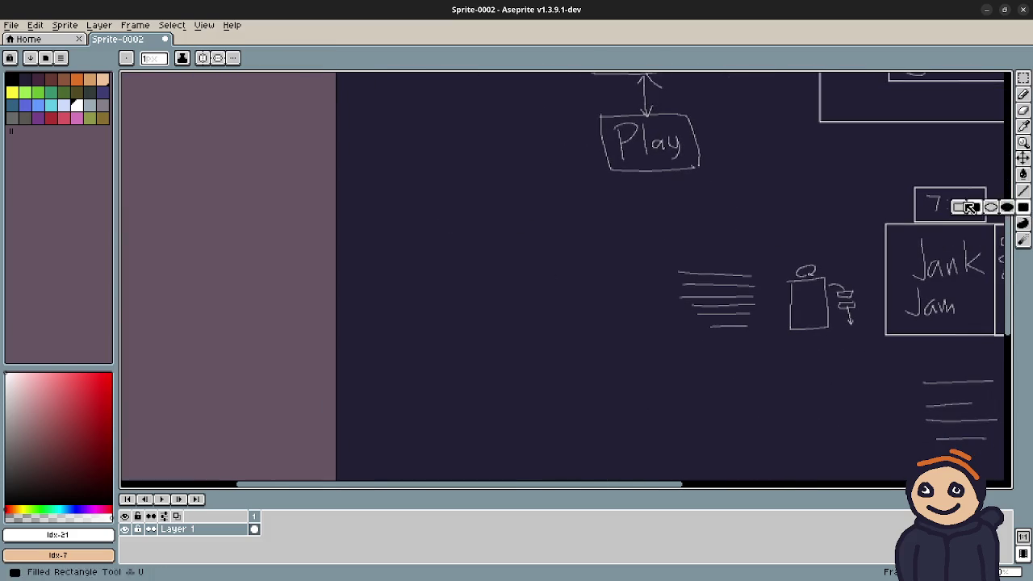
mouse_move(400, 224)
mouse_down()
mouse_move(449, 355)
mouse_move(570, 459)
mouse_move(603, 461)
mouse_up()
drag(588, 405, 616, 350)
scroll(616, 350, up, 2)
drag(455, 304, 505, 318)
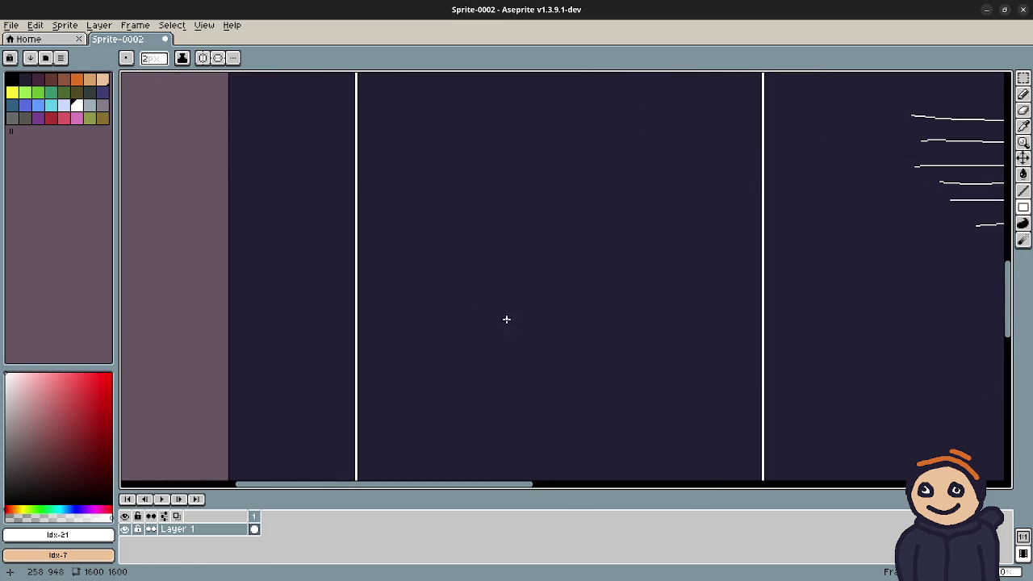
mouse_move(357, 172)
mouse_down()
mouse_move(400, 333)
mouse_move(456, 379)
mouse_up()
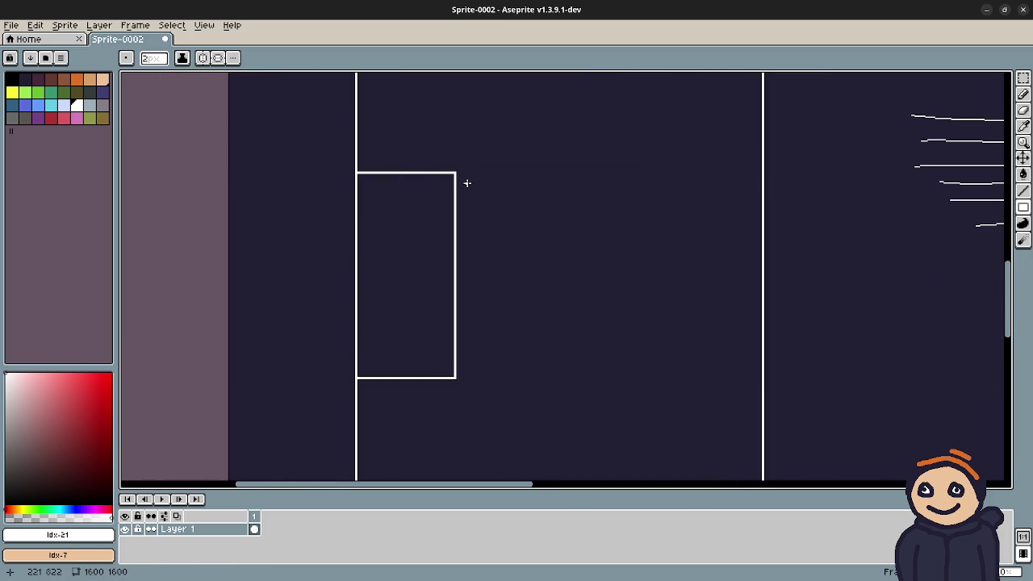
Step: Draw the TV screen box beside the panel, redoing a misplaced one, topped by a small rectangle
mouse_move(473, 182)
mouse_down()
mouse_move(576, 348)
mouse_move(633, 366)
mouse_move(660, 362)
mouse_up()
key(ctrl+z)
mouse_move(474, 230)
mouse_down()
mouse_move(572, 358)
mouse_move(641, 373)
mouse_move(626, 377)
mouse_up()
drag(505, 196, 584, 226)
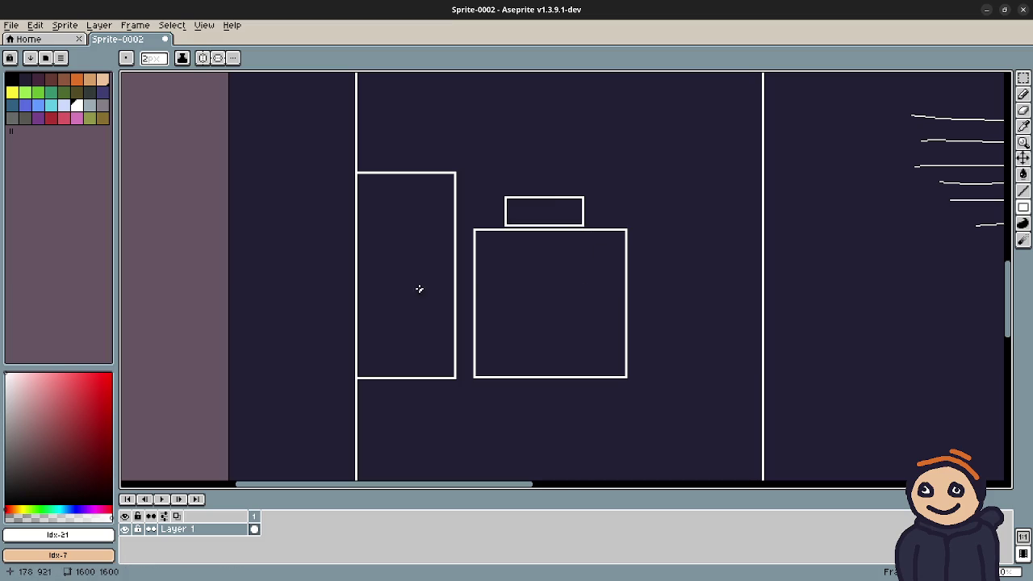
Step: Pencil horizontal shelf lines down the side panel, then return to the browser
key(b)
drag(360, 194, 455, 194)
mouse_move(353, 214)
mouse_down()
mouse_move(465, 214)
mouse_move(370, 232)
mouse_move(466, 234)
mouse_up()
drag(367, 252, 454, 248)
drag(360, 264, 464, 264)
drag(362, 283, 454, 282)
mouse_move(362, 304)
mouse_down()
mouse_move(453, 303)
mouse_move(423, 321)
mouse_move(457, 321)
mouse_up()
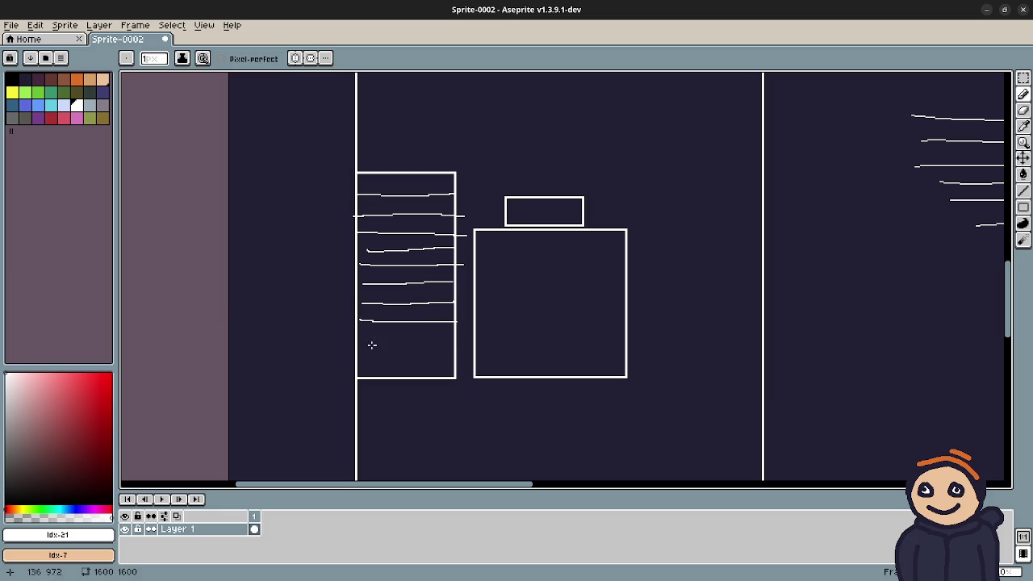
drag(370, 349, 453, 349)
mouse_move(658, 234)
mouse_down()
mouse_move(608, 289)
mouse_move(627, 269)
mouse_up()
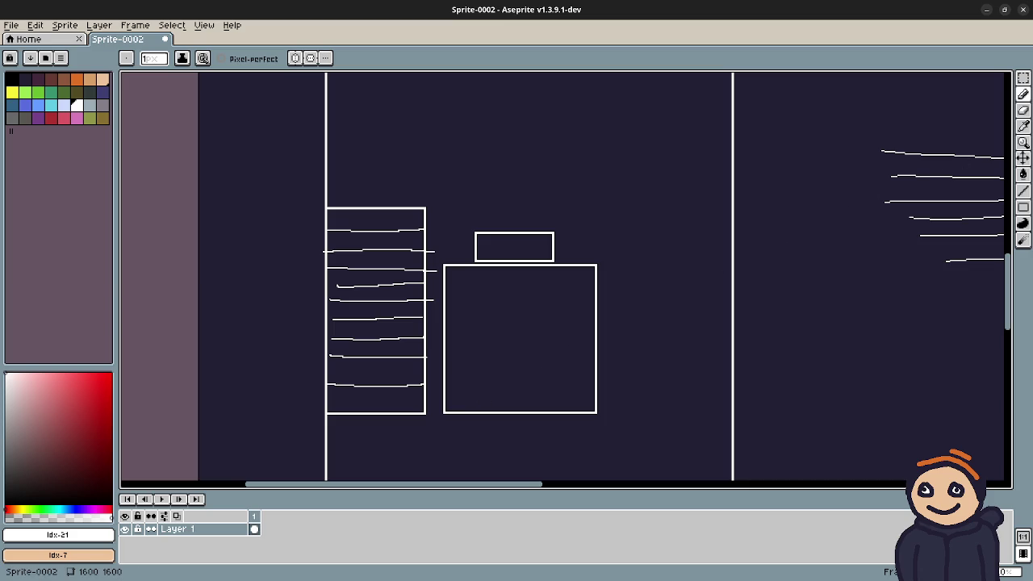
key(alt+Tab)
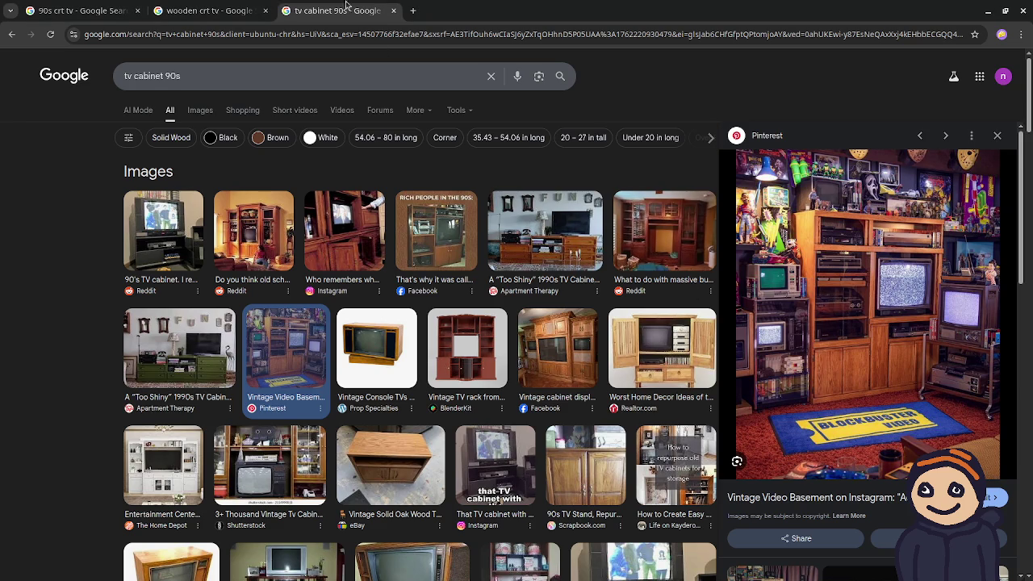
click(200, 11)
scroll(353, 353, up, 4)
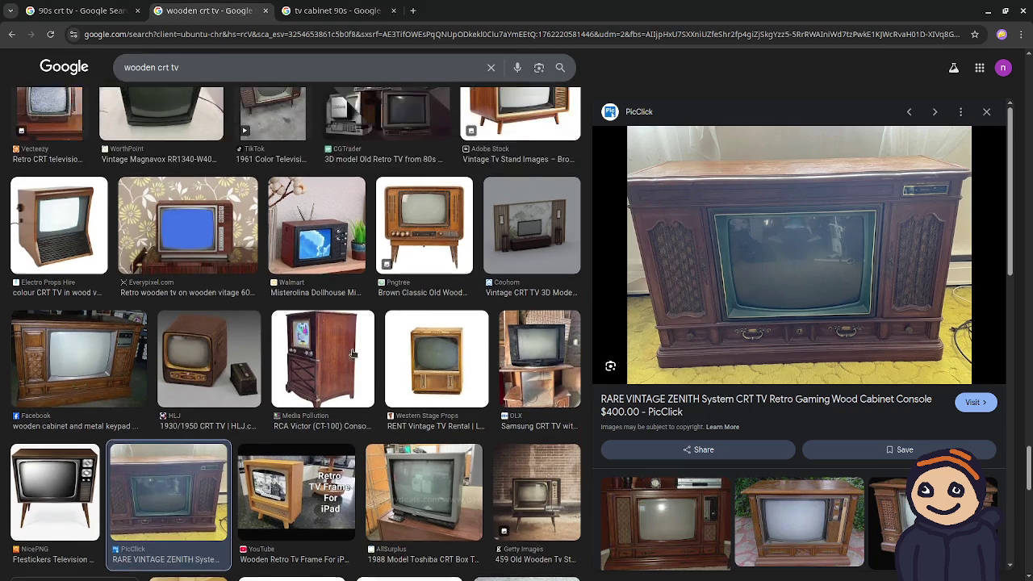
scroll(353, 353, up, 3)
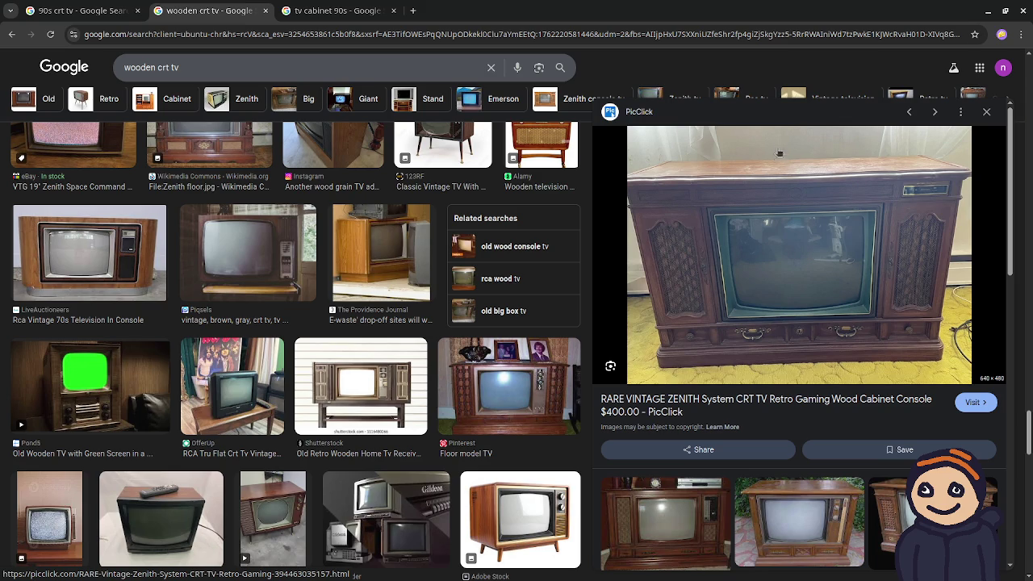
scroll(368, 391, up, 3)
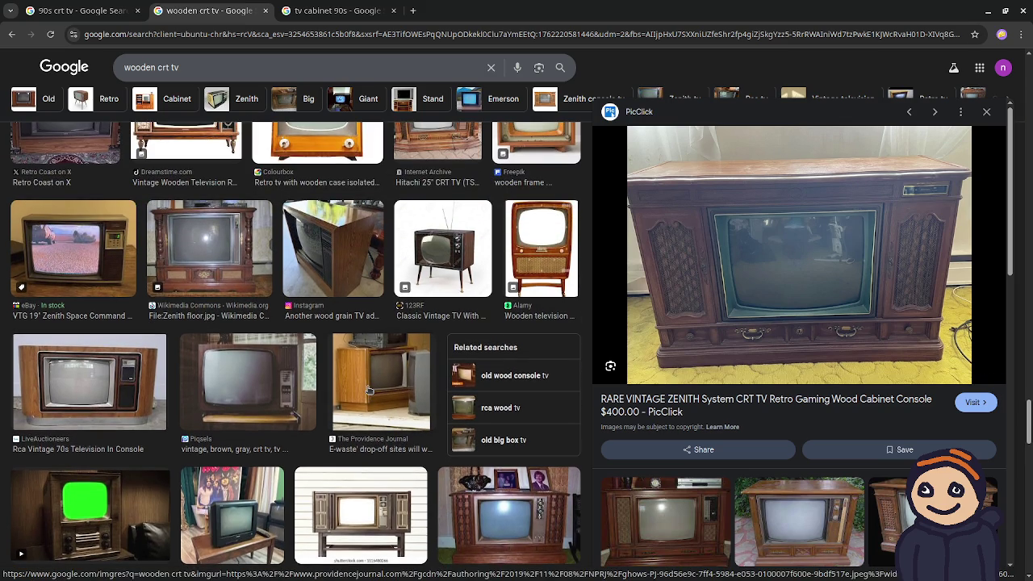
scroll(368, 390, up, 3)
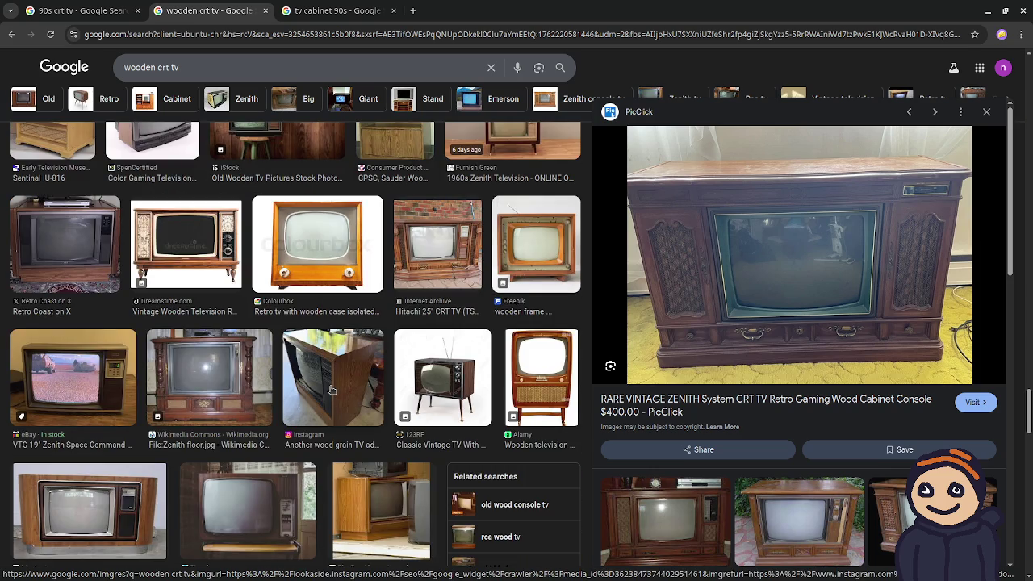
scroll(331, 390, up, 3)
scroll(330, 391, up, 3)
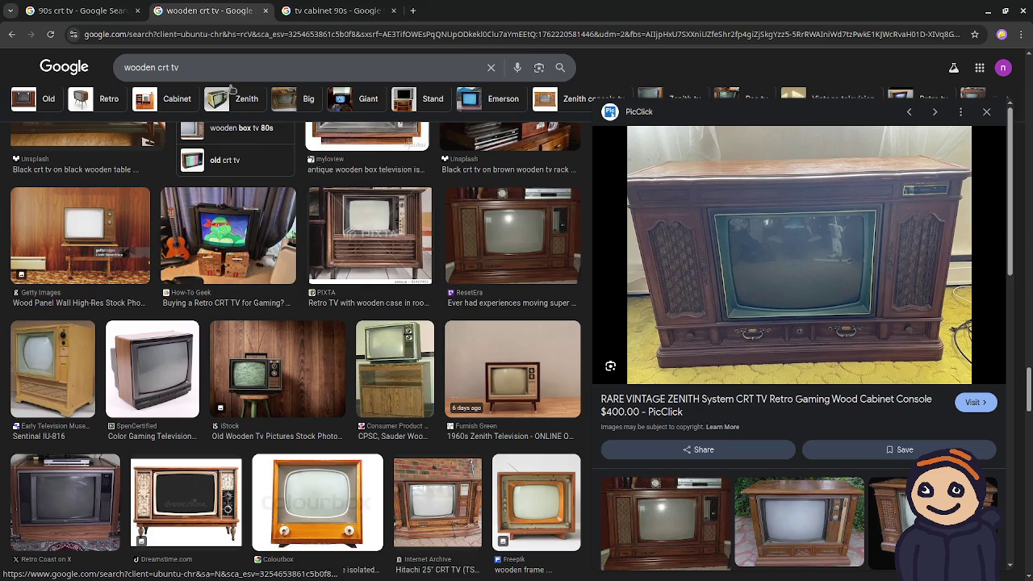
key(ctrl+shift+Tab)
key(ctrl+shift+Tab)
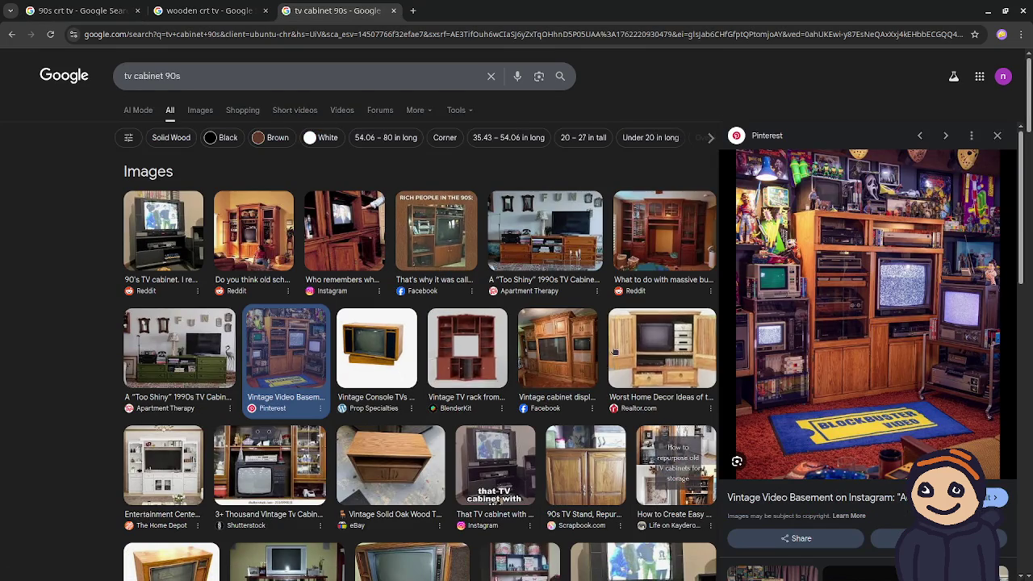
scroll(452, 375, down, 6)
scroll(517, 430, down, 2)
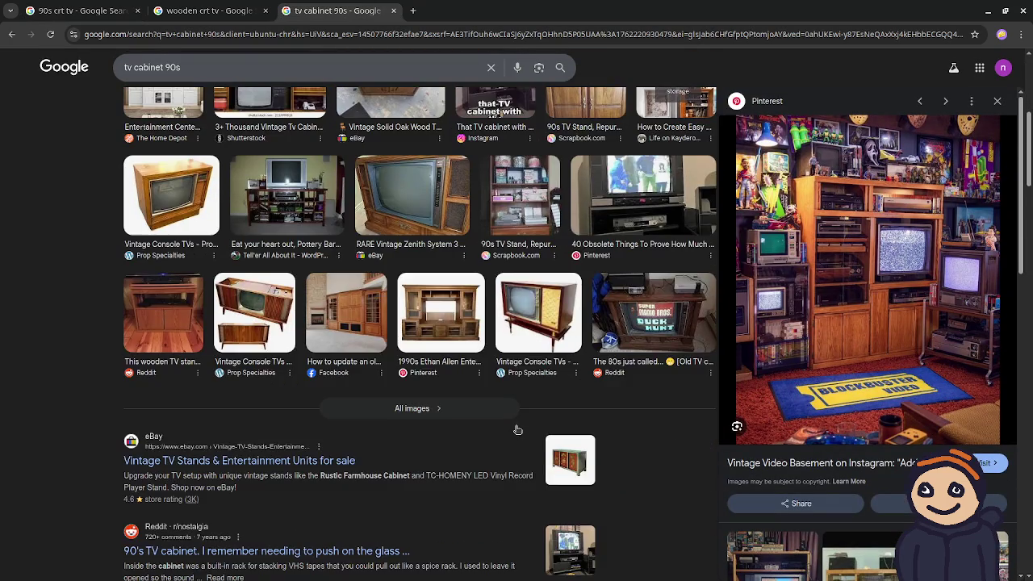
scroll(518, 430, up, 5)
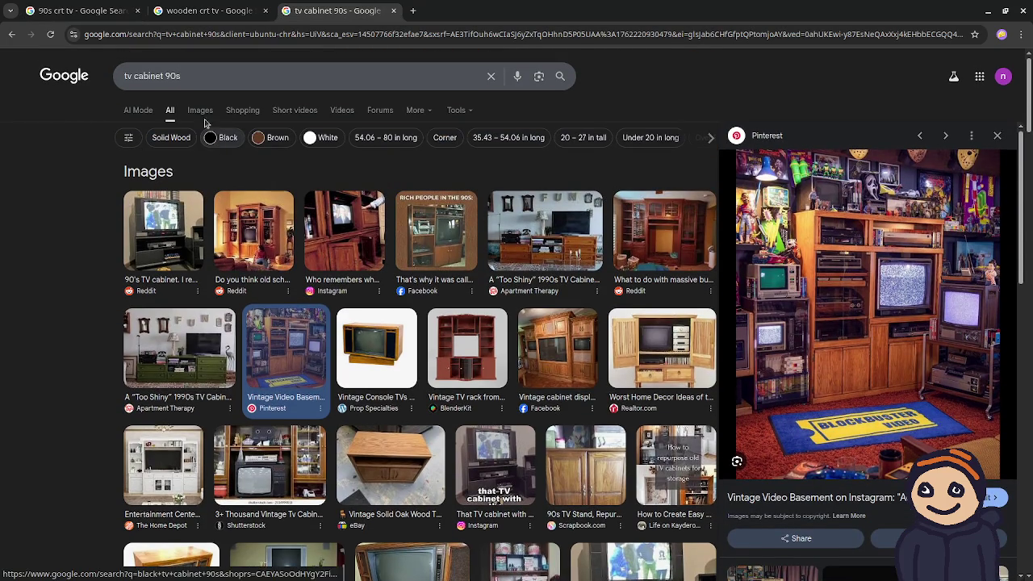
Step: Show image-only results for 'tv cabinet 90s' and preview the 1990s Ethan Allen entertainment center
click(200, 110)
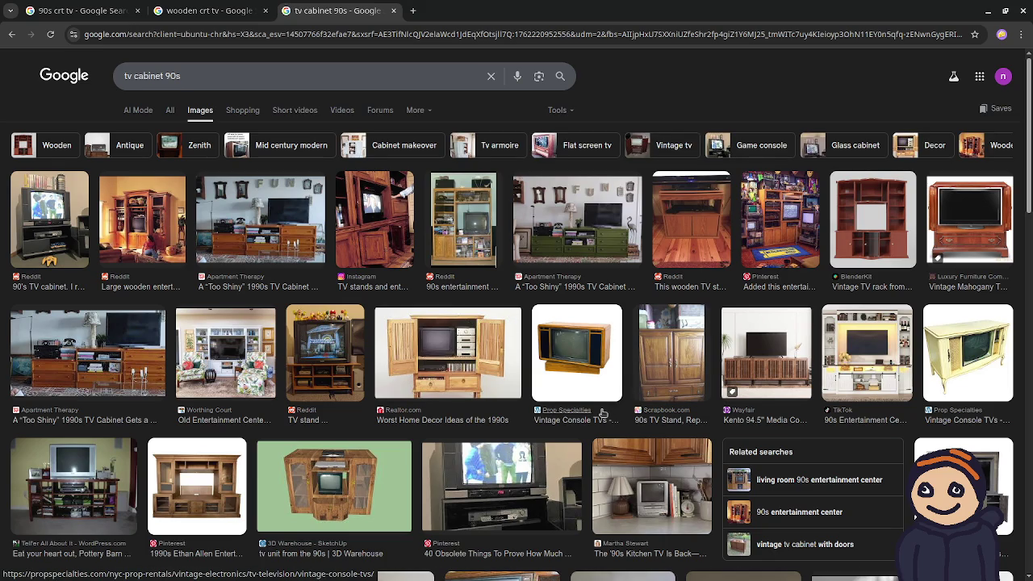
scroll(602, 414, down, 1)
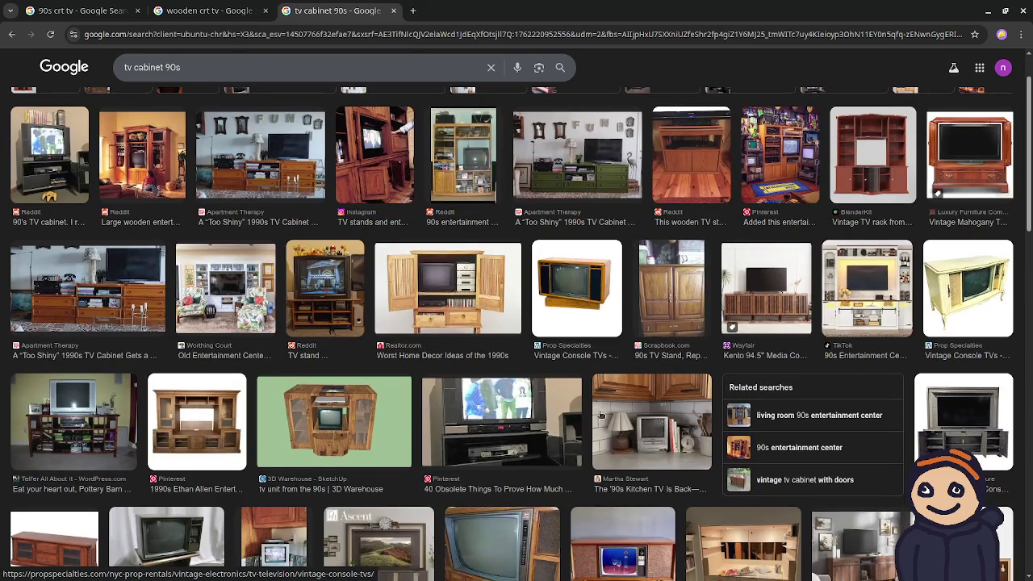
click(191, 445)
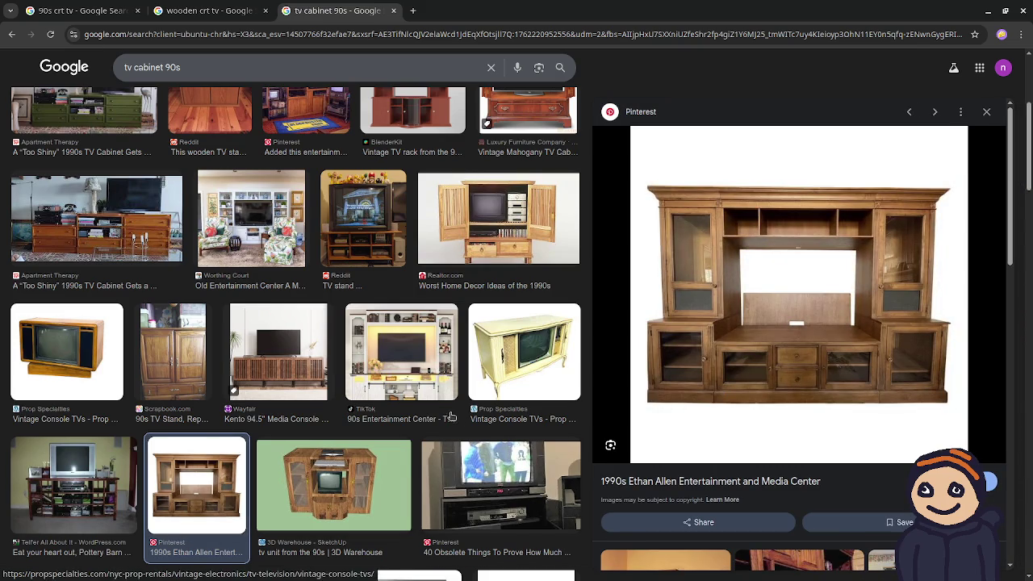
Step: Preview the 'Eat your heart out, Pottery Barn!' dark wooden TV stand holding a silver CRT
scroll(444, 415, down, 3)
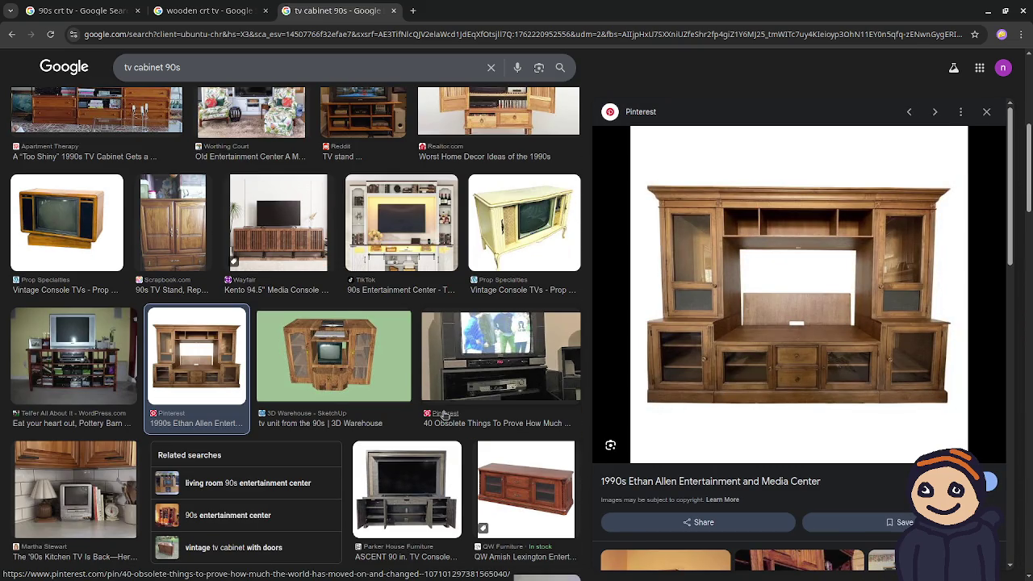
click(67, 365)
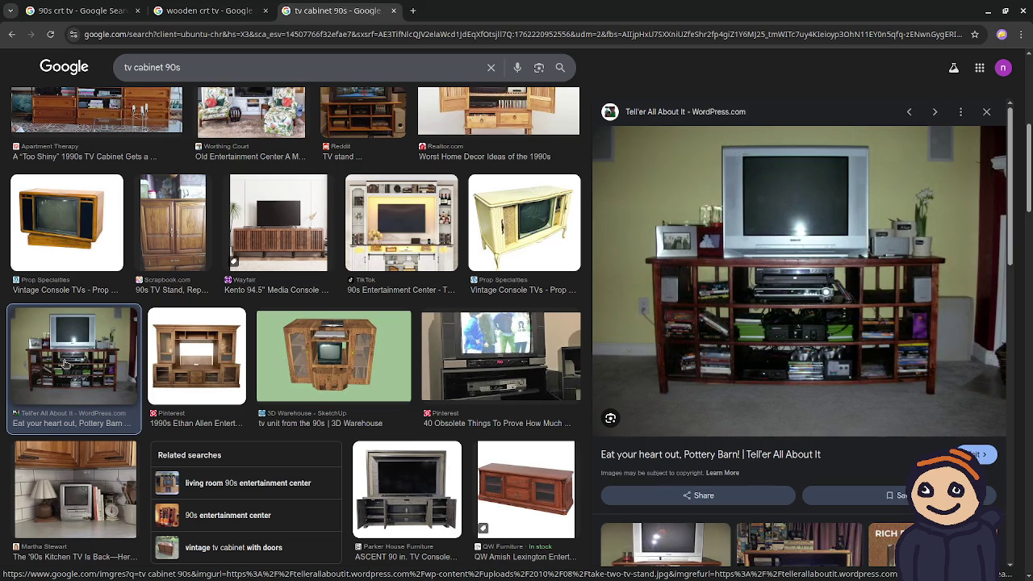
scroll(258, 399, down, 5)
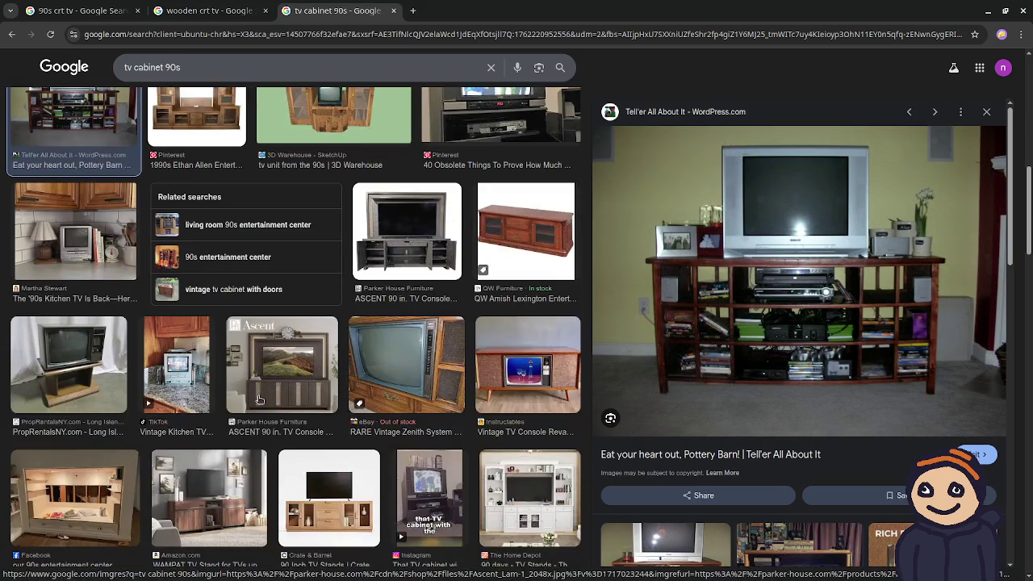
scroll(258, 398, down, 3)
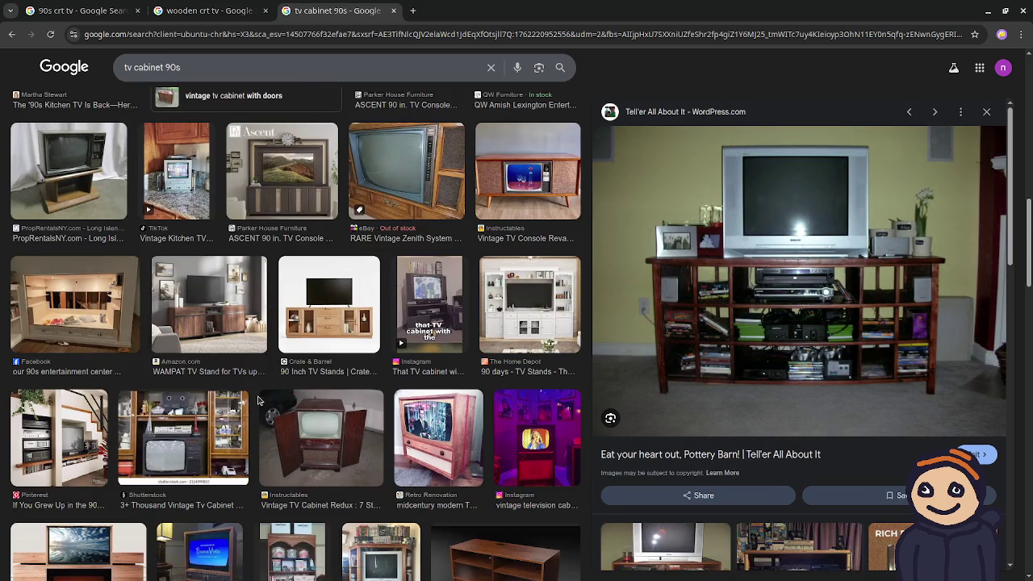
scroll(258, 399, up, 4)
scroll(259, 399, up, 5)
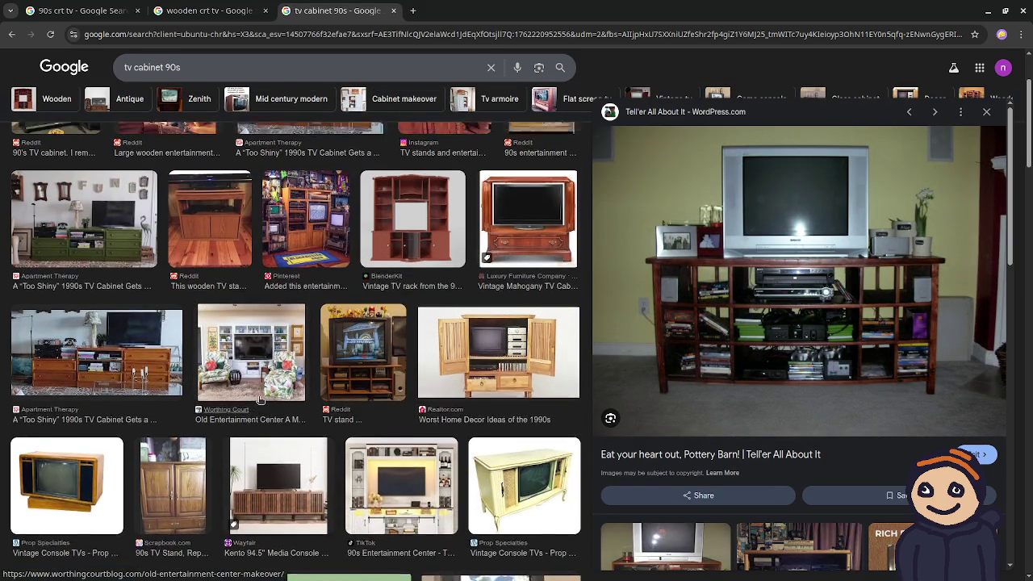